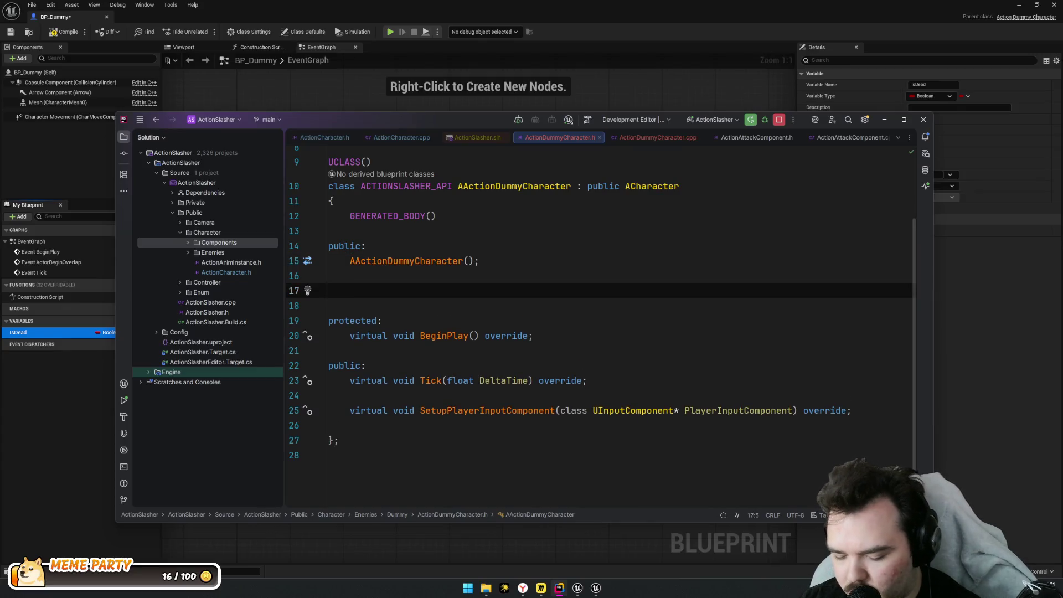
Declare bool bIsDead2; and add a UPROPERTY(BlueprintReadWrite) macro above it
{"action": "type", "text": "bool b"}
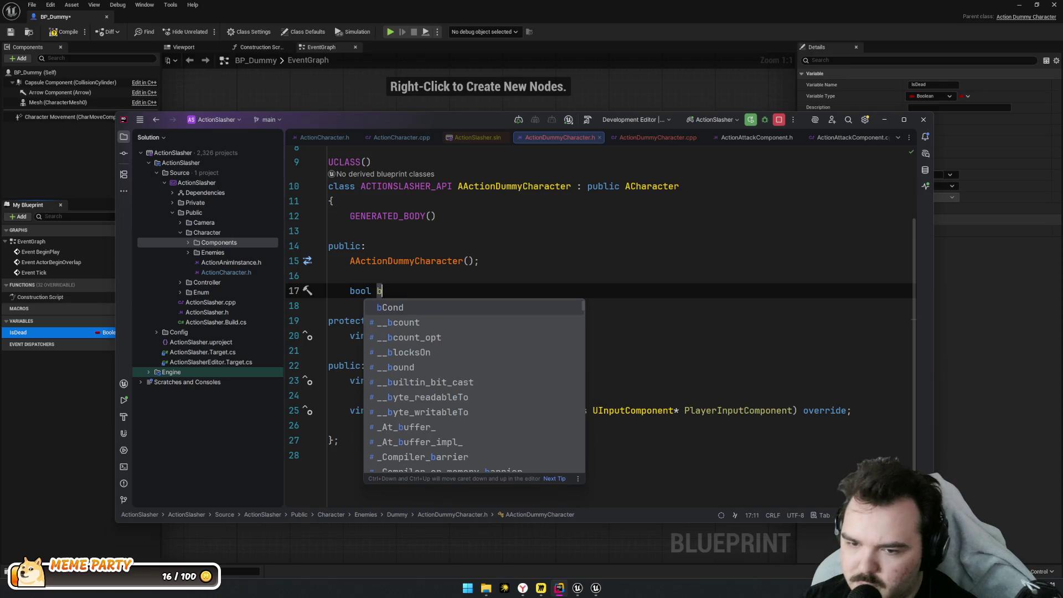
{"action": "type", "text": "IsDead2"}
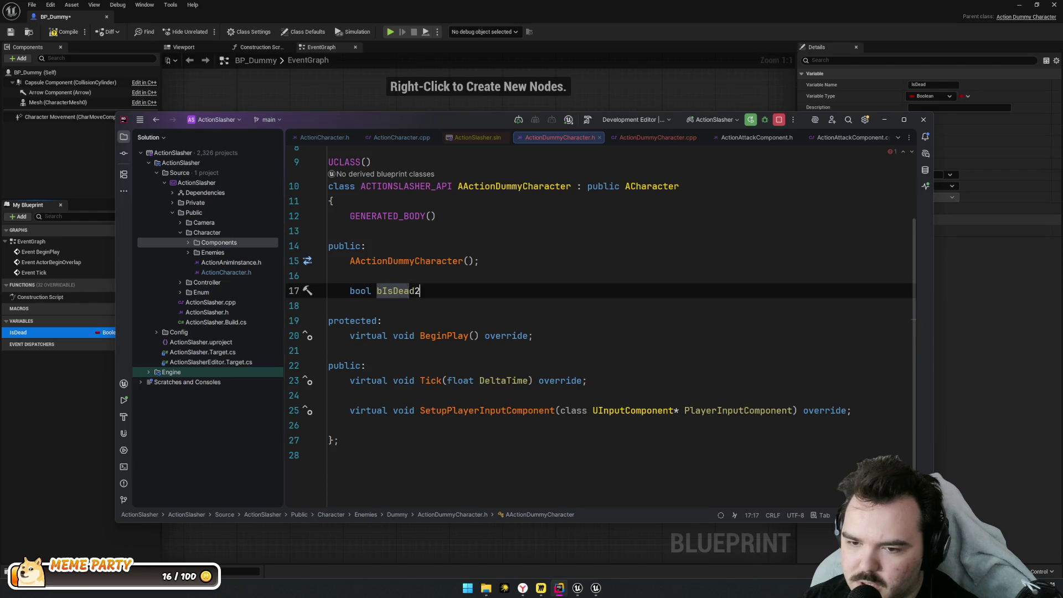
{"action": "type", "text": ";"}
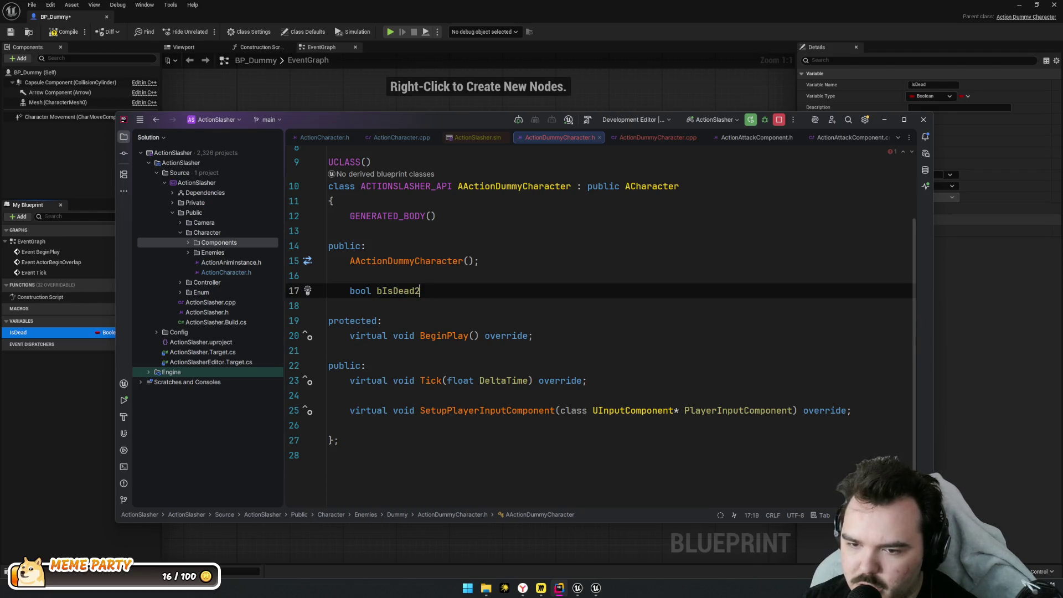
{"action": "left_click", "coordinate": [470, 270]}
{"action": "key", "text": "Return"}
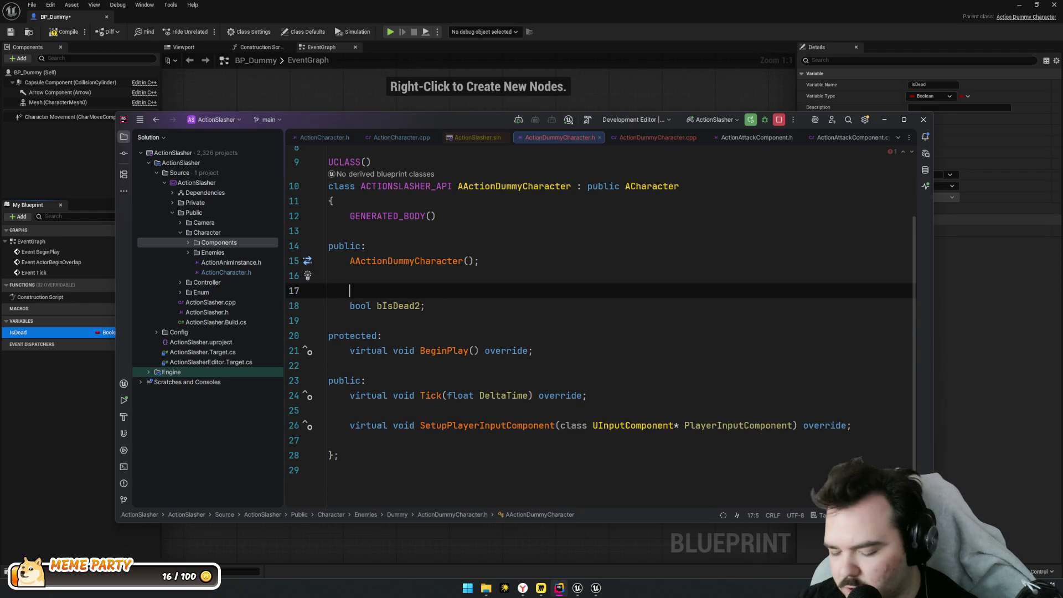
{"action": "type", "text": "UP"}
{"action": "key", "text": "ctrl+Right"}
{"action": "key", "text": "ctrl+Right"}
{"action": "key", "text": "ctrl+Right"}
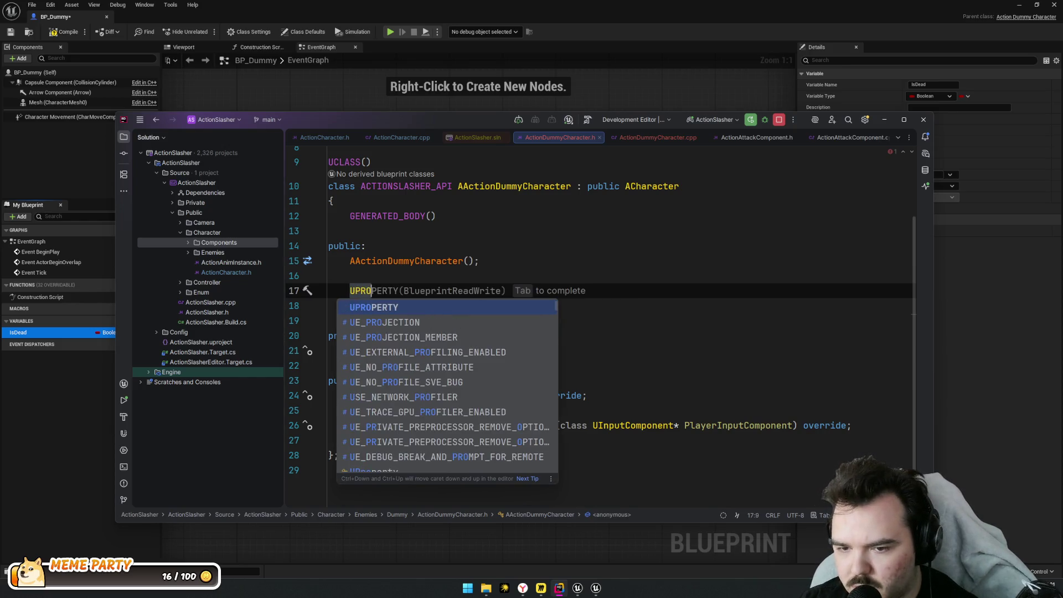
Add the EditDefaultsOnly specifier before BlueprintReadWrite in the bIsDead2 UPROPERTY
{"action": "key", "text": "Down"}
{"action": "key", "text": "Up"}
{"action": "key", "text": "ctrl+Left"}
{"action": "key", "text": "shift+Left"}
{"action": "key", "text": "Right"}
{"action": "key", "text": "ctrl+shift+Right"}
{"action": "key", "text": "Right"}
{"action": "type", "text": ","}
{"action": "key", "text": "BackSpace"}
{"action": "key", "text": "BackSpace"}
{"action": "key", "text": "ctrl+Left"}
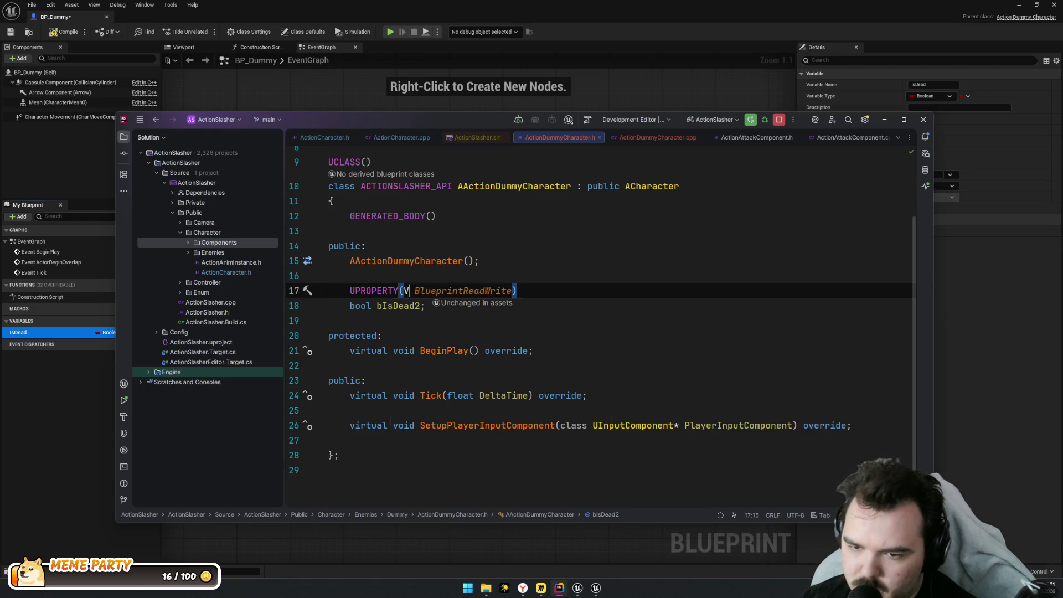
{"action": "type", "text": "VE"}
{"action": "key", "text": "BackSpace"}
{"action": "key", "text": "BackSpace"}
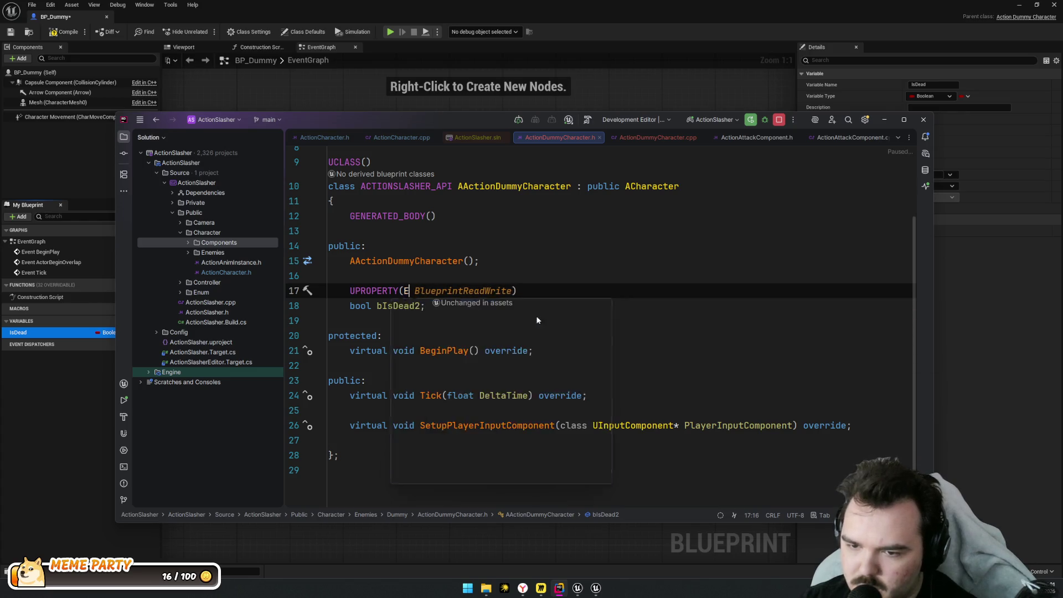
{"action": "type", "text": "Endi"}
{"action": "key", "text": "BackSpace"}
{"action": "key", "text": "BackSpace"}
{"action": "key", "text": "BackSpace"}
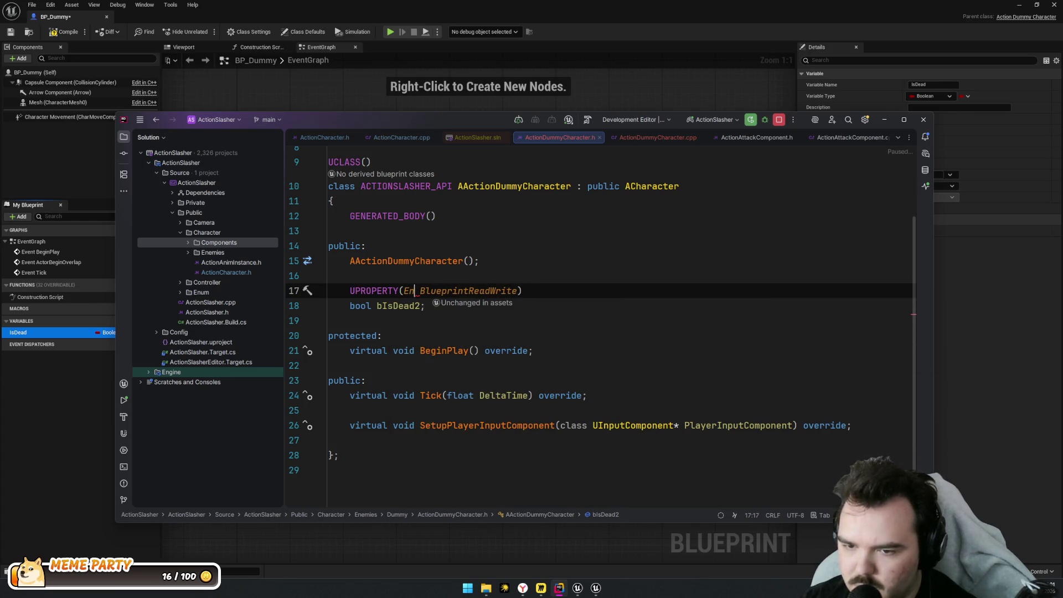
{"action": "type", "text": "dit"}
{"action": "key", "text": "Escape"}
{"action": "type", "text": "Dea"}
{"action": "key", "text": "BackSpace"}
{"action": "key", "text": "BackSpace"}
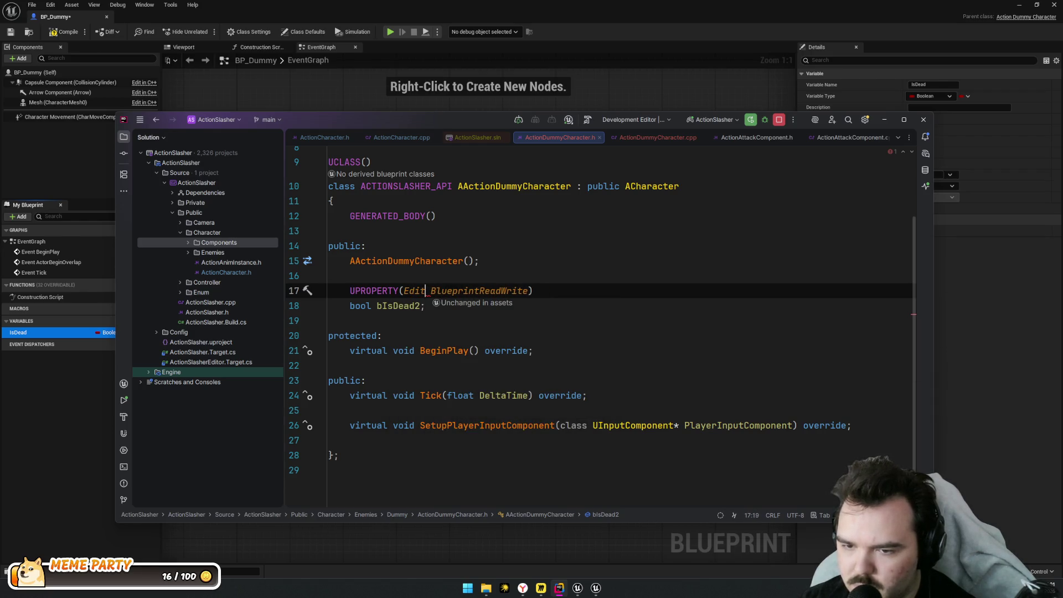
{"action": "type", "text": "e"}
{"action": "key", "text": "Return"}
Start a Live Coding recompile with Ctrl+Alt+F11
{"action": "left_click", "coordinate": [611, 307]}
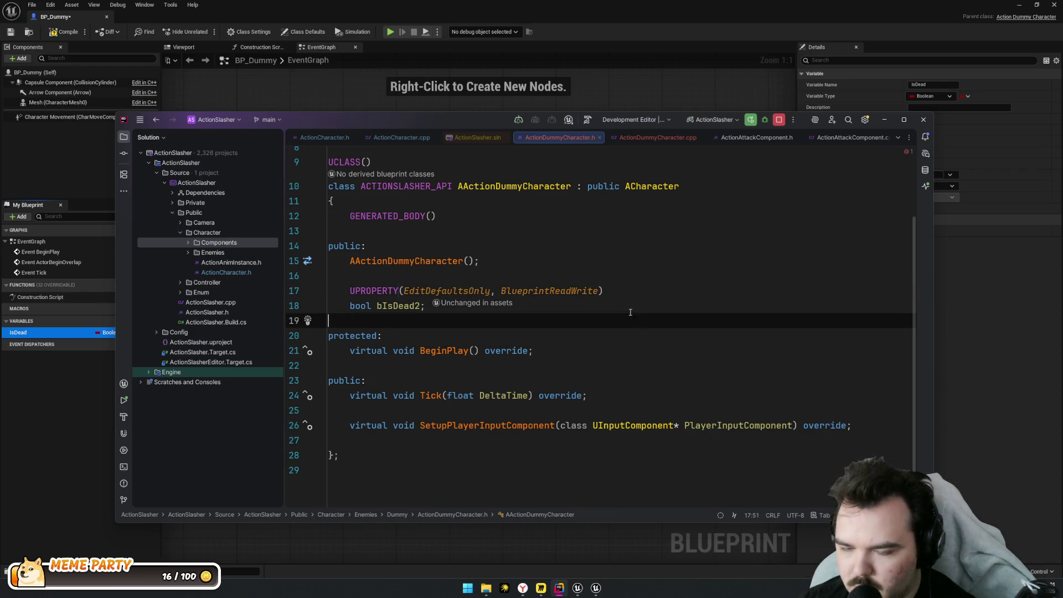
{"action": "left_click", "coordinate": [398, 306]}
{"action": "key", "text": "ctrl+alt+F11"}
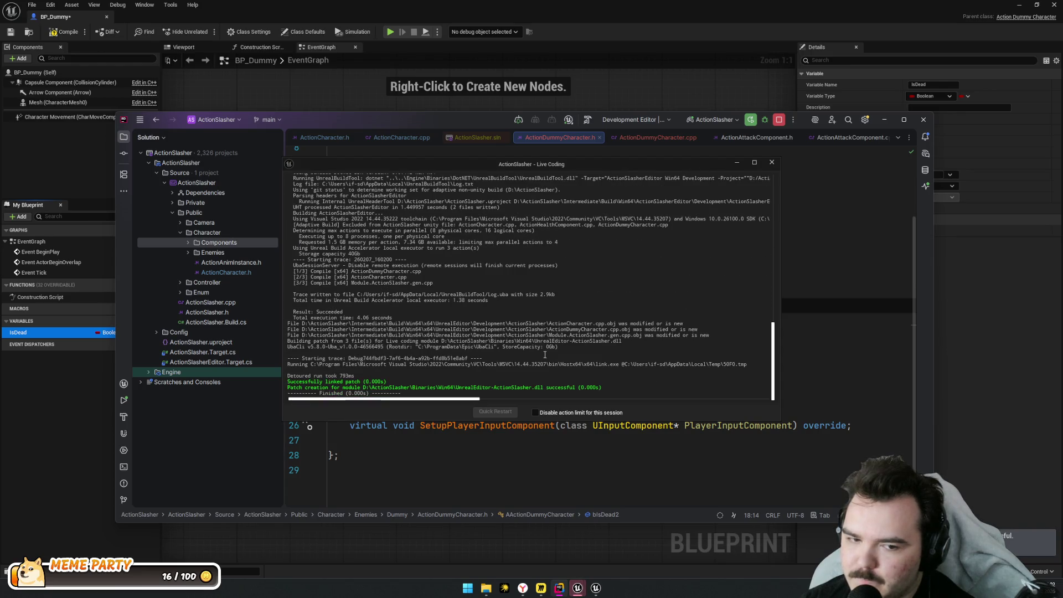
Add a Get Is Dead 2 node to the BP_Dummy event graph
{"action": "left_click", "coordinate": [61, 416]}
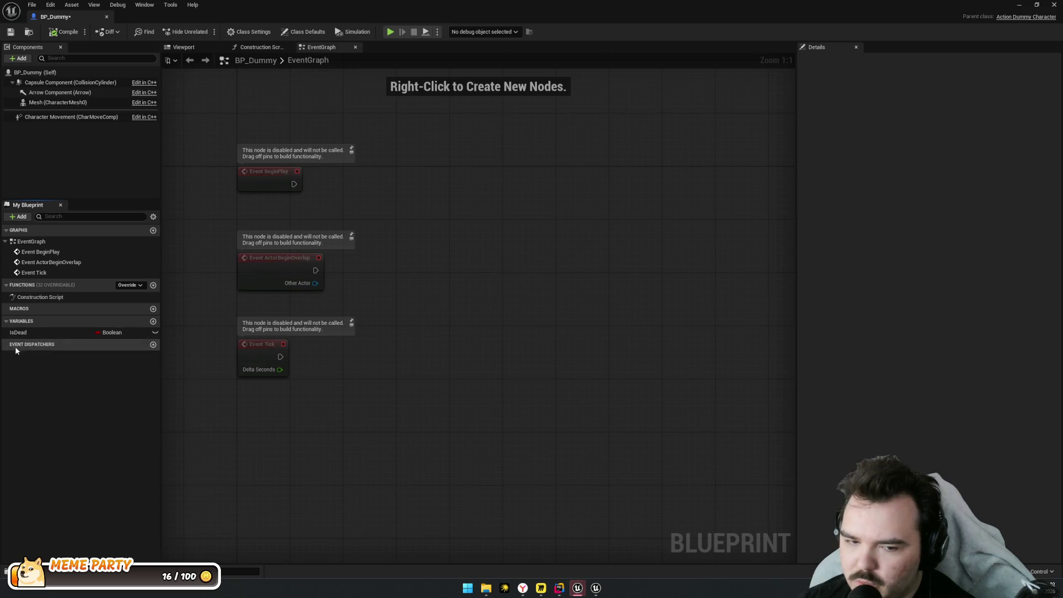
{"action": "right_click", "coordinate": [480, 239]}
{"action": "type", "text": "b"}
{"action": "key", "text": "BackSpace"}
{"action": "type", "text": "dead"}
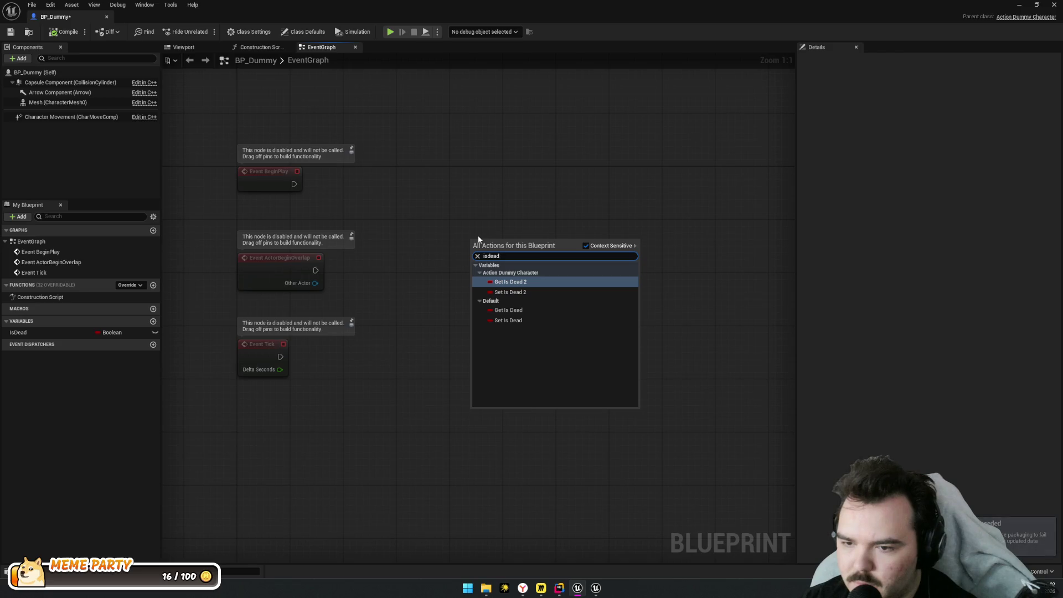
{"action": "key", "text": "Return"}
{"action": "left_click", "coordinate": [474, 288]}
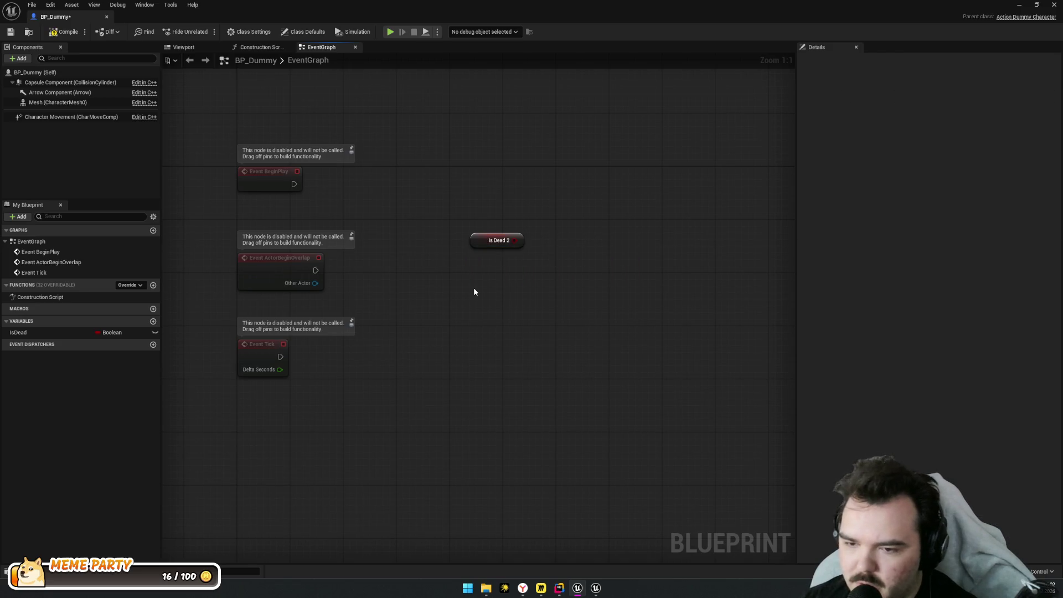
Place a Set Is Dead 2 node and jump to its C++ declaration
{"action": "right_click", "coordinate": [474, 288]}
{"action": "type", "text": "set"}
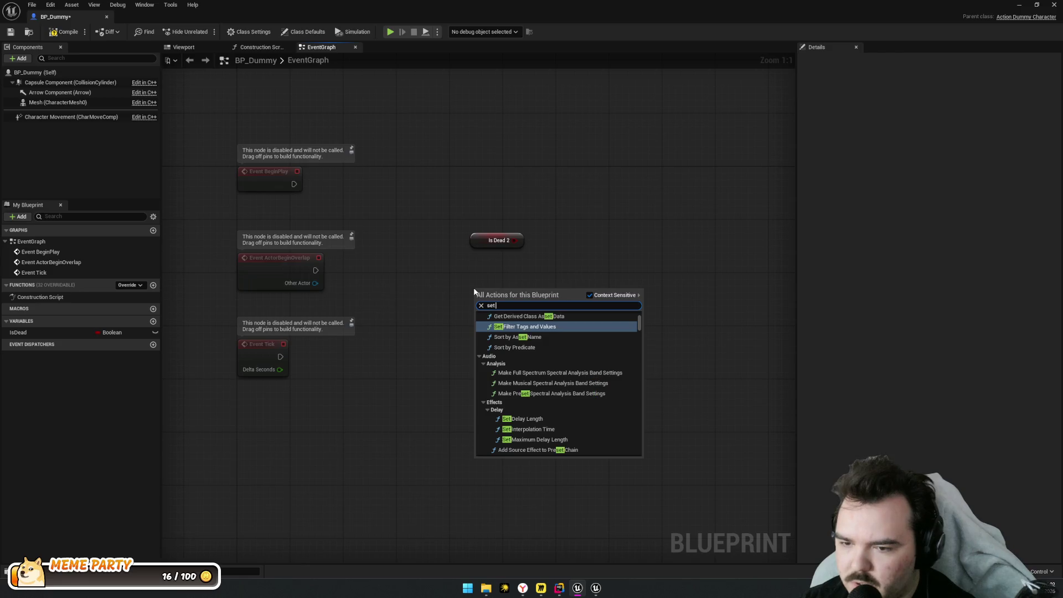
{"action": "type", "text": " is dead"}
{"action": "key", "text": "Up"}
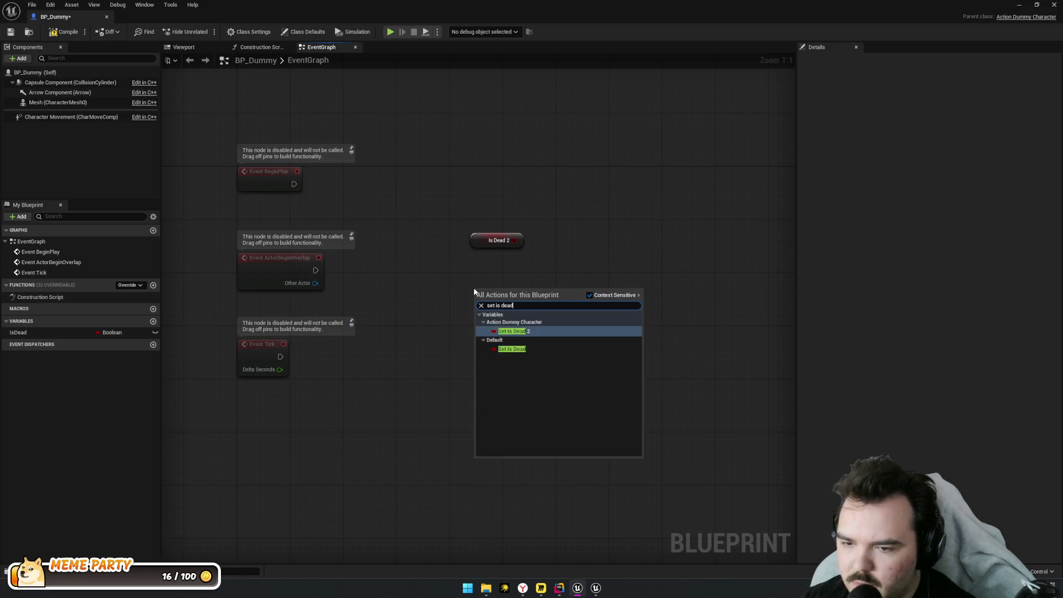
{"action": "key", "text": "Return"}
{"action": "double_click", "coordinate": [505, 302]}
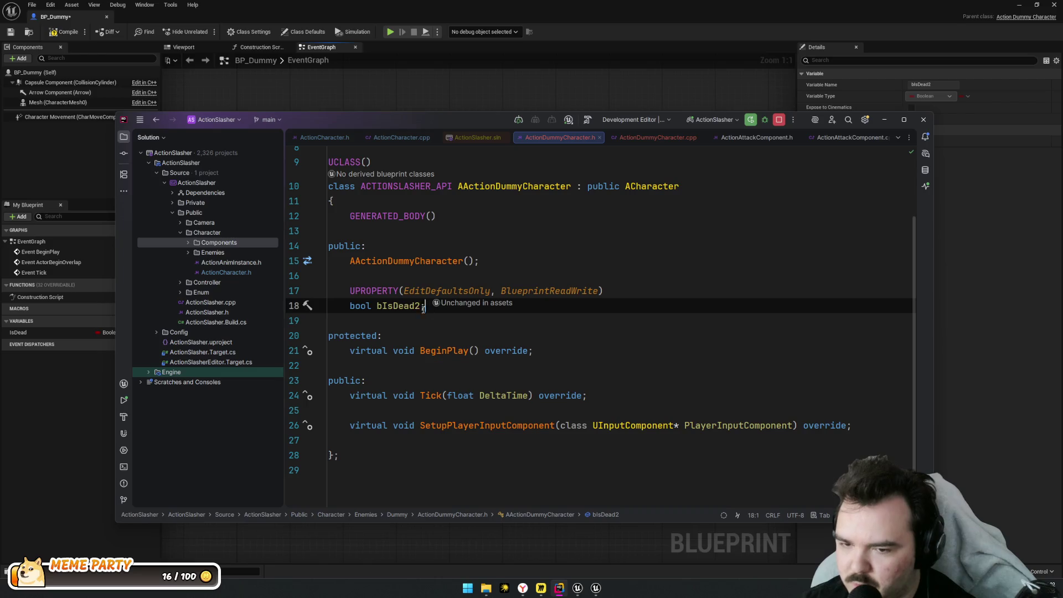
{"action": "key", "text": "alt+Tab"}
Filter BP_Dummy's class defaults for 'dead' to find Is Dead 2 under Action Dummy Character
{"action": "left_click", "coordinate": [194, 141]}
{"action": "left_click", "coordinate": [50, 76]}
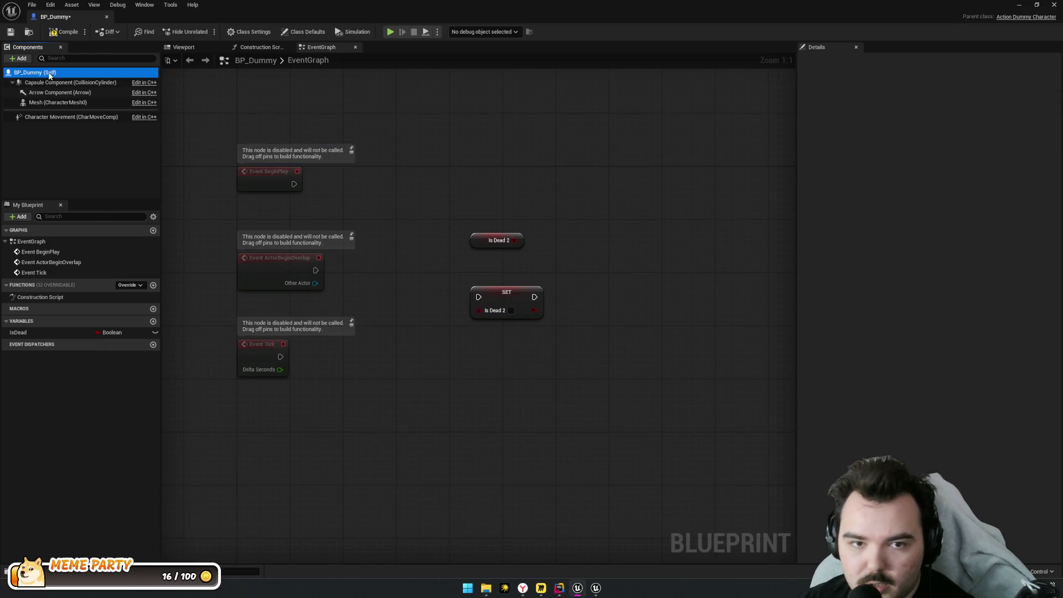
{"action": "left_click", "coordinate": [854, 61]}
{"action": "type", "text": "dead"}
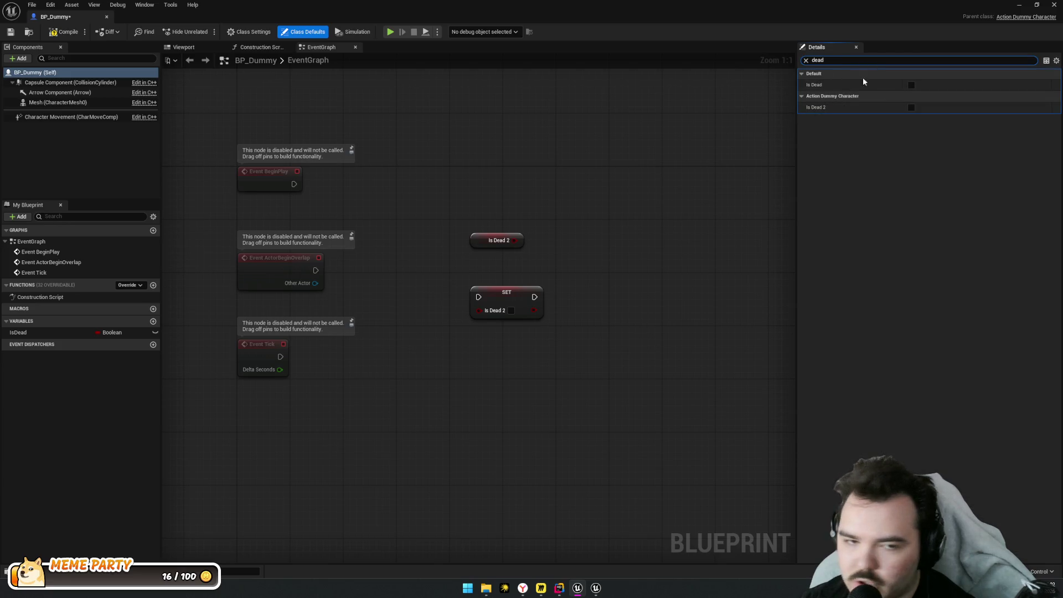
{"action": "left_click", "coordinate": [847, 60]}
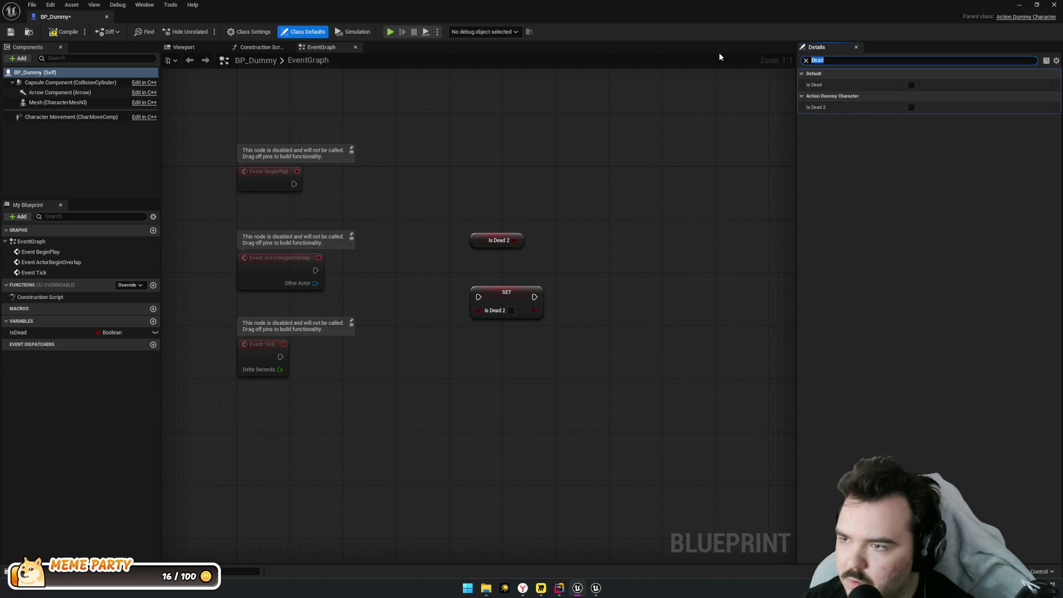
{"action": "key", "text": "BackSpace"}
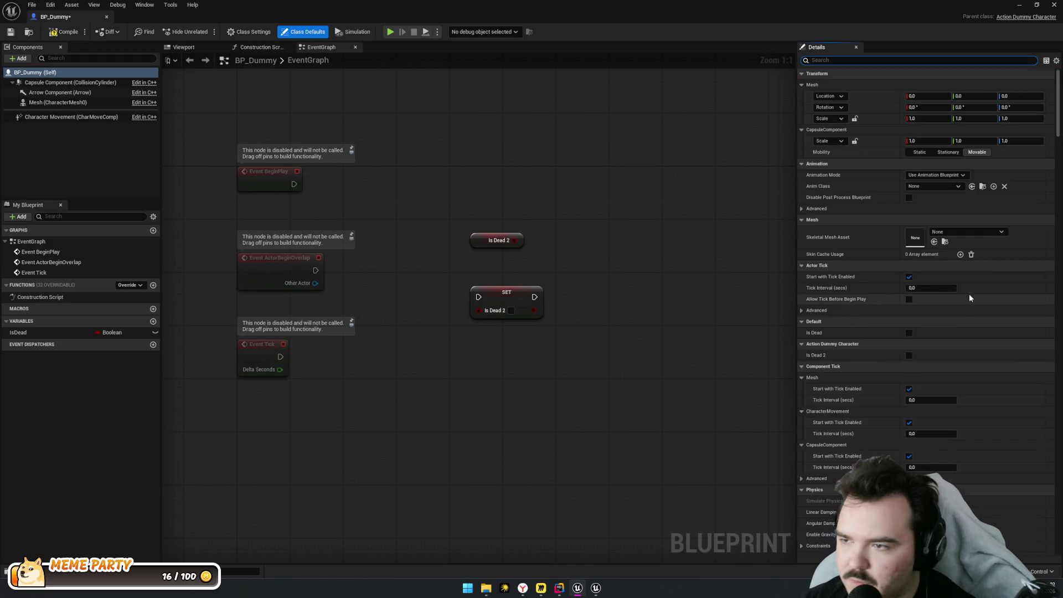
{"action": "scroll", "coordinate": [966, 288], "scroll_direction": "down", "scroll_amount": 4}
{"action": "key", "text": "alt+Tab"}
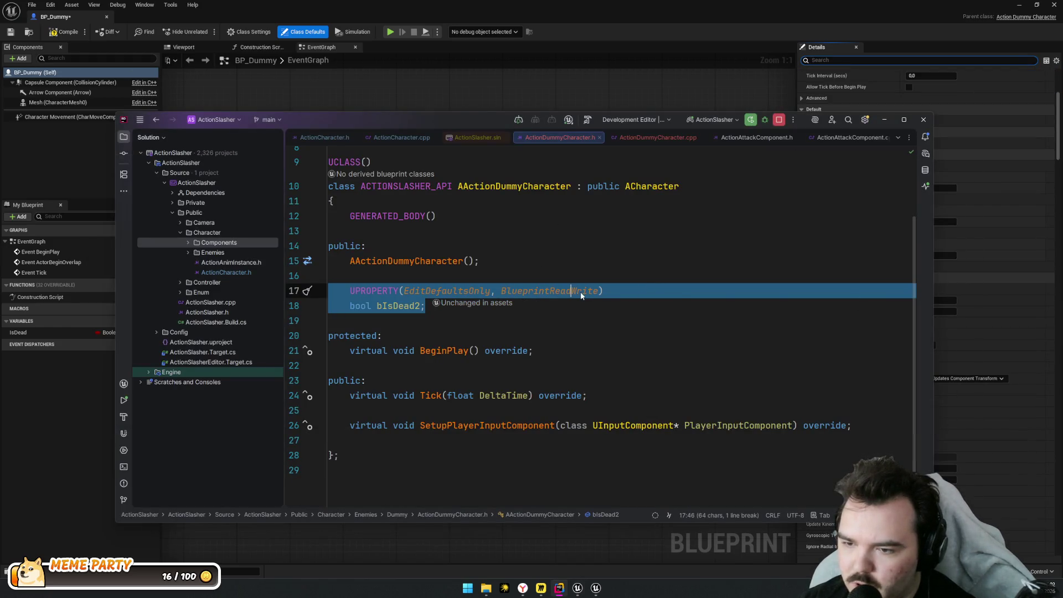
Add Category="IsDeadCategory" to bIsDead2's UPROPERTY and run a Live Coding recompile
{"action": "left_click", "coordinate": [599, 291]}
{"action": "type", "text": ", "}
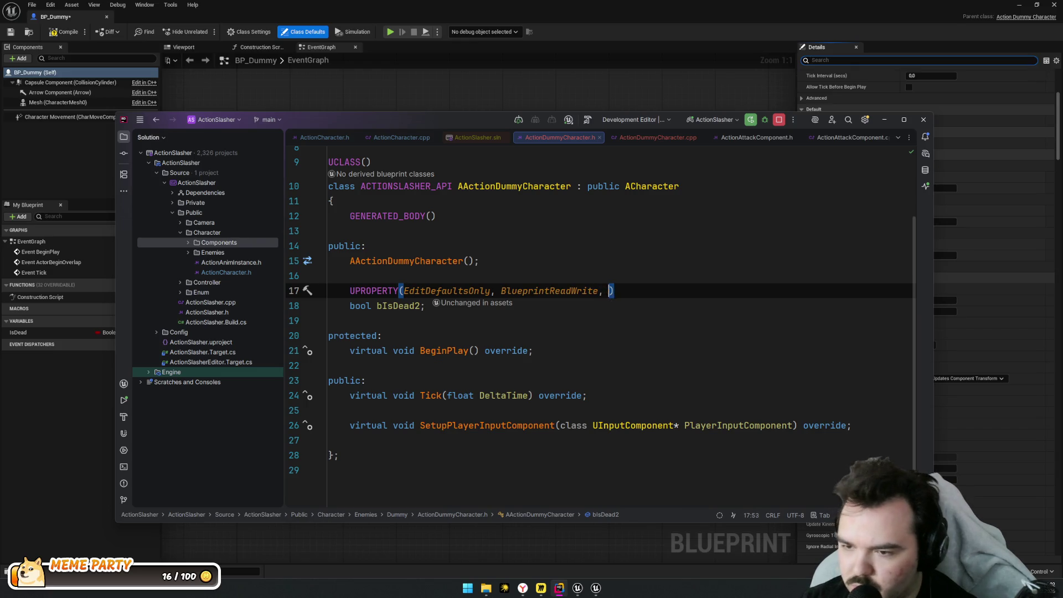
{"action": "type", "text": "Category"}
{"action": "key", "text": "Return"}
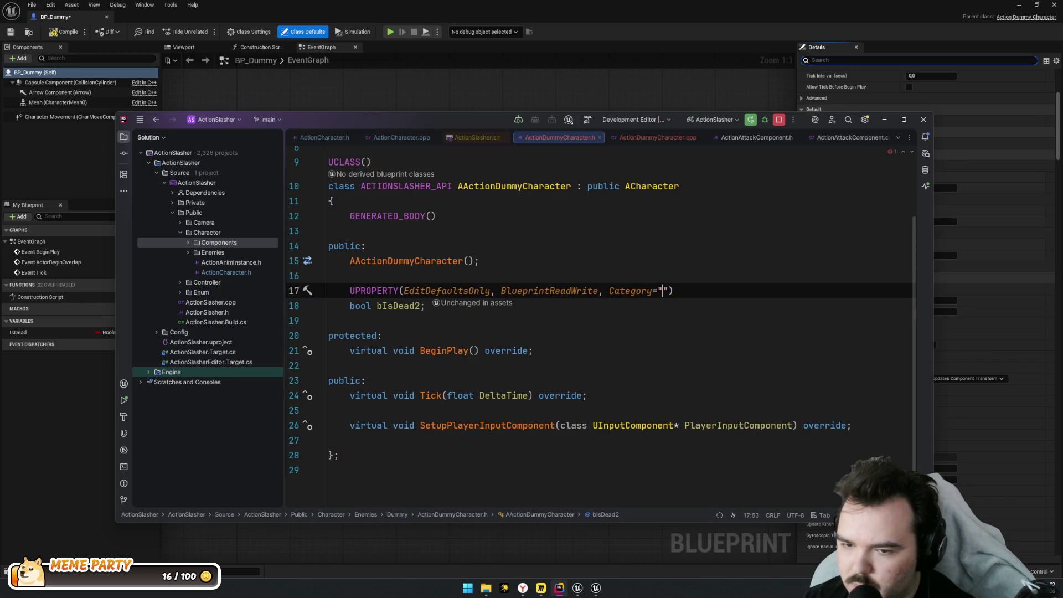
{"action": "type", "text": "sDeadC"}
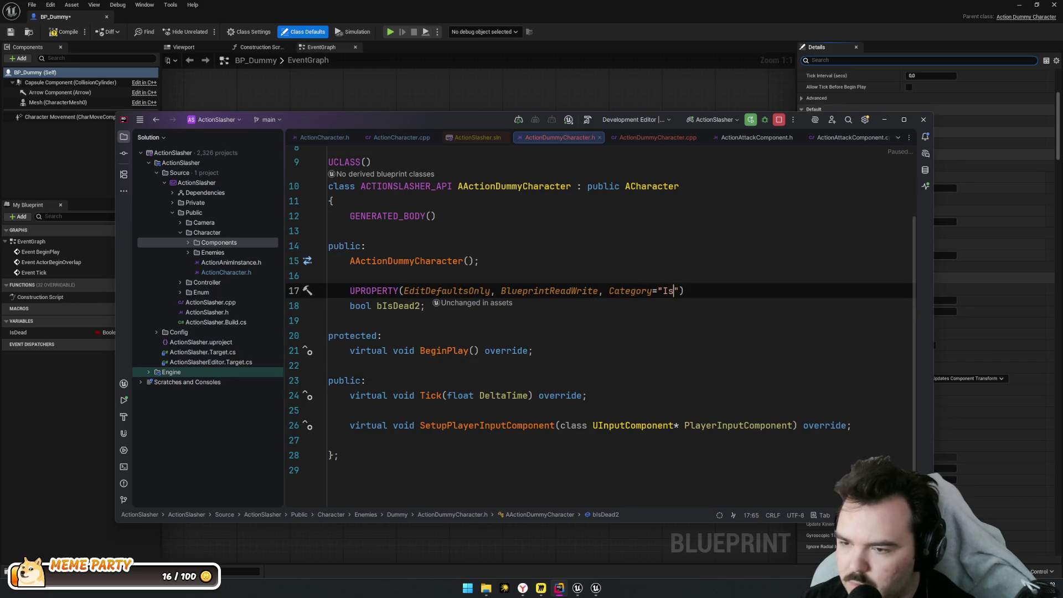
{"action": "type", "text": "ategory"}
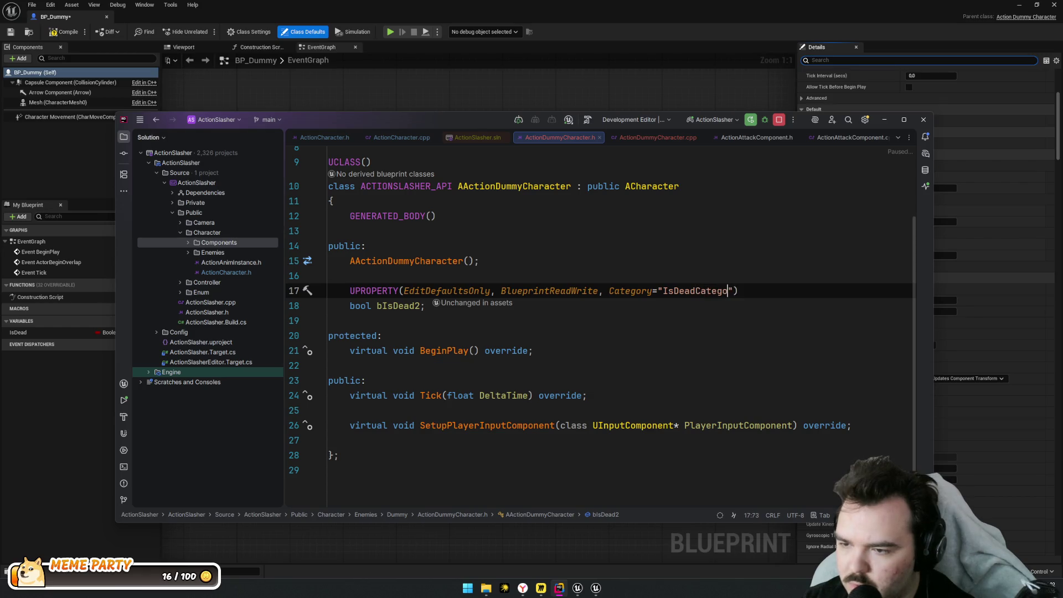
{"action": "key", "text": "Right"}
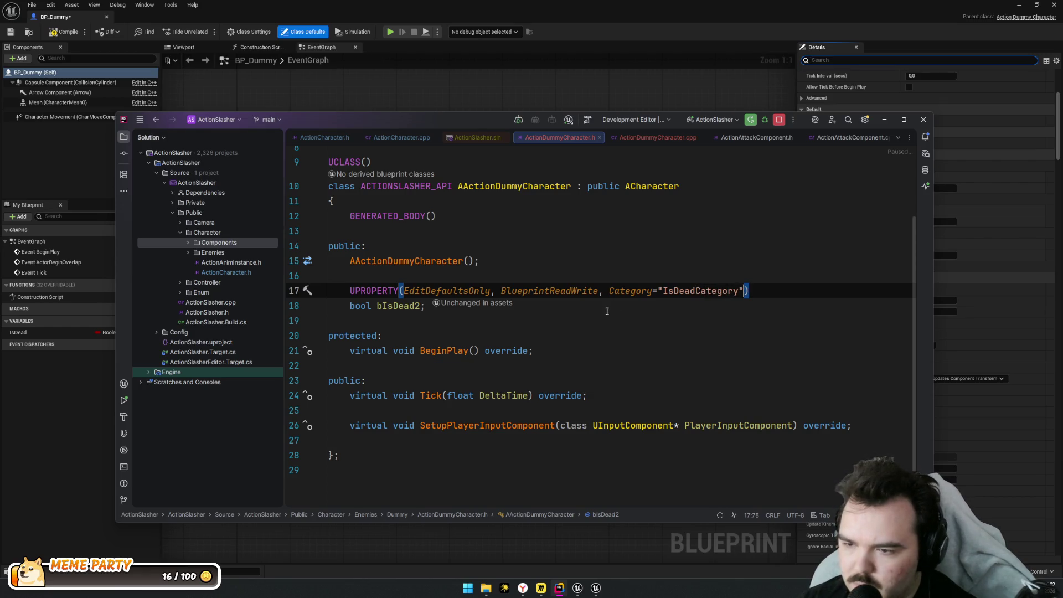
{"action": "left_click", "coordinate": [607, 311]}
{"action": "key", "text": "ctrl+alt+F11"}
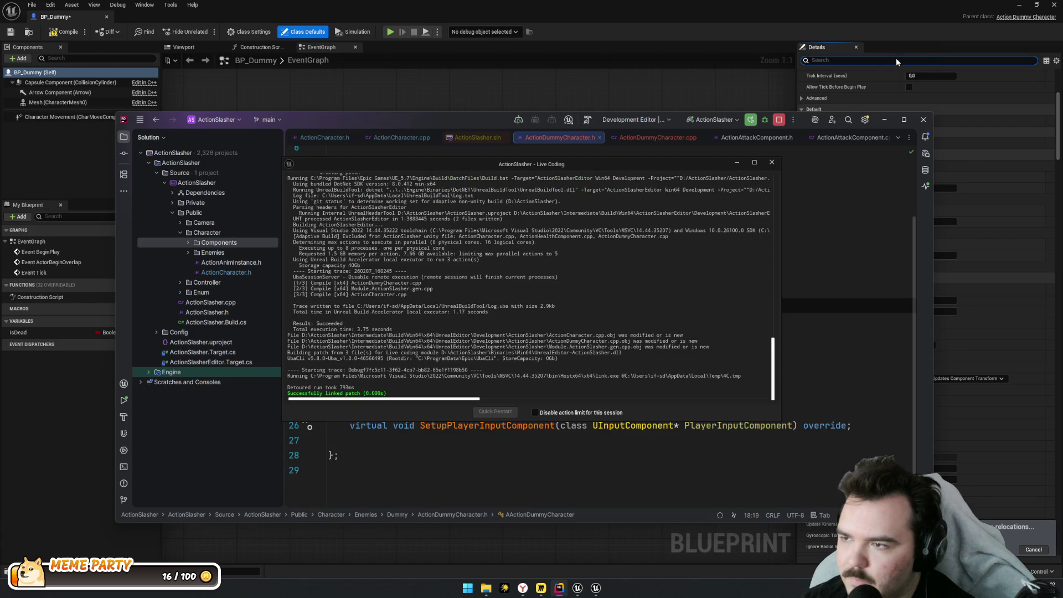
Check that Is Dead 2 now appears under Is Dead Category in the class defaults
{"action": "left_click", "coordinate": [803, 109]}
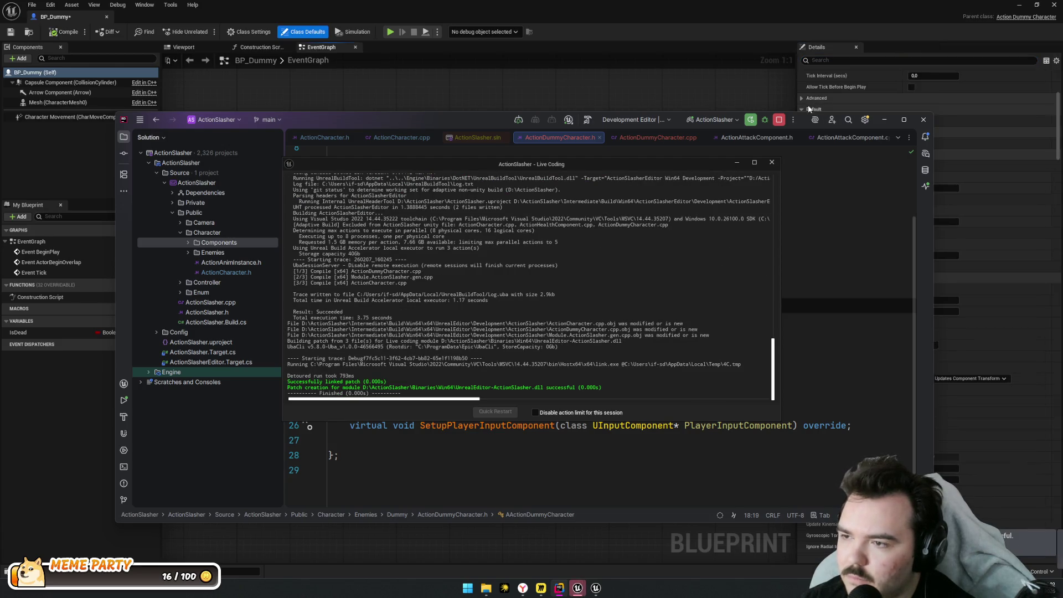
{"action": "left_click", "coordinate": [825, 121]}
{"action": "left_click", "coordinate": [826, 121]}
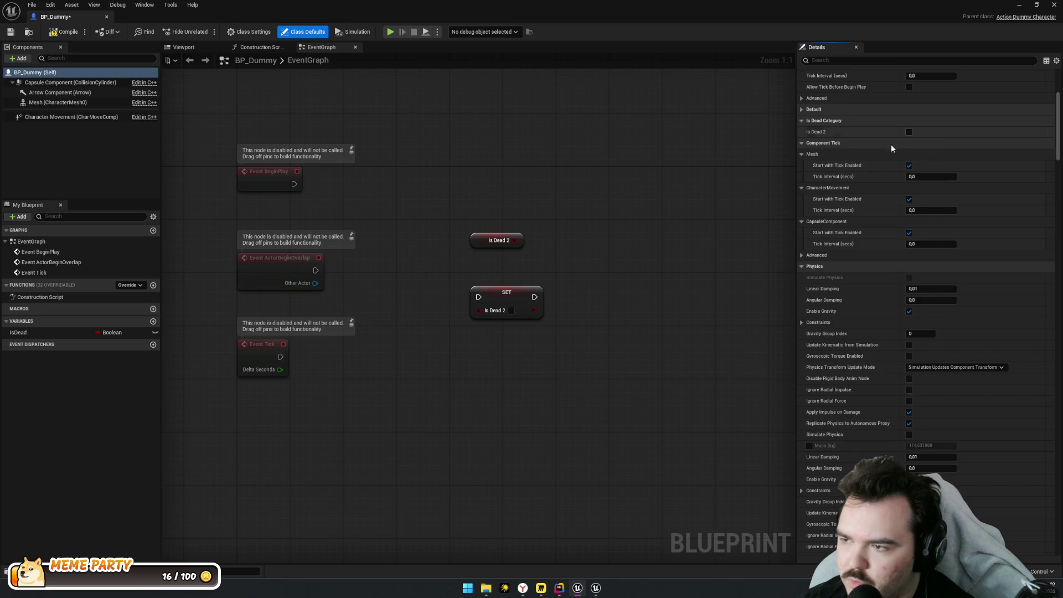
Box-select the Is Dead 2 getter and setter nodes and delete them
{"action": "left_click", "coordinate": [506, 302]}
{"action": "left_click_drag", "start_coordinate": [629, 356], "coordinate": [430, 234]}
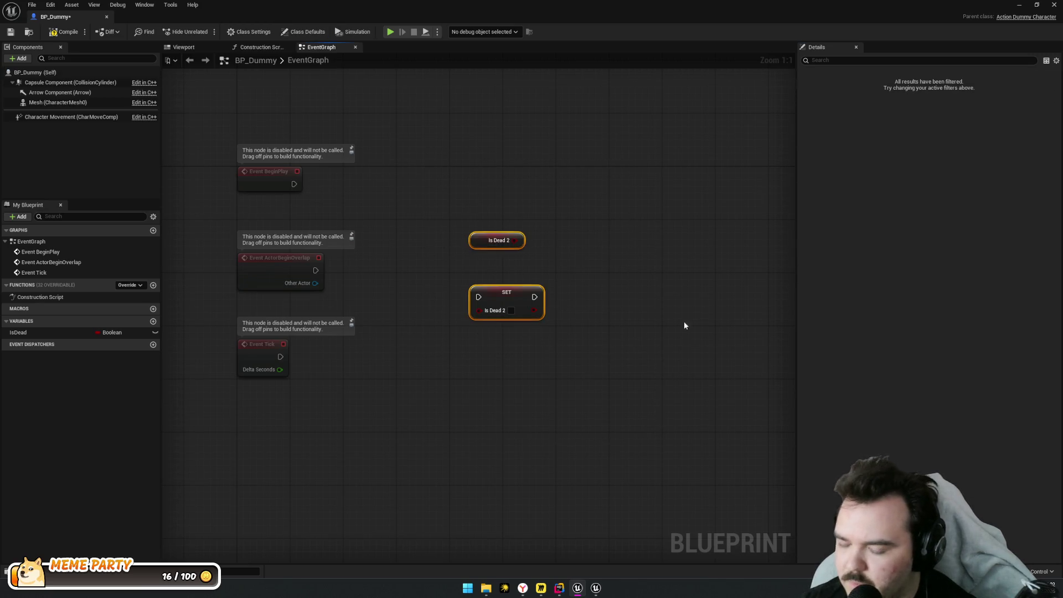
{"action": "key", "text": "Delete"}
Select the IsDead variable in My Blueprint and rename it
{"action": "key", "text": "alt+Tab"}
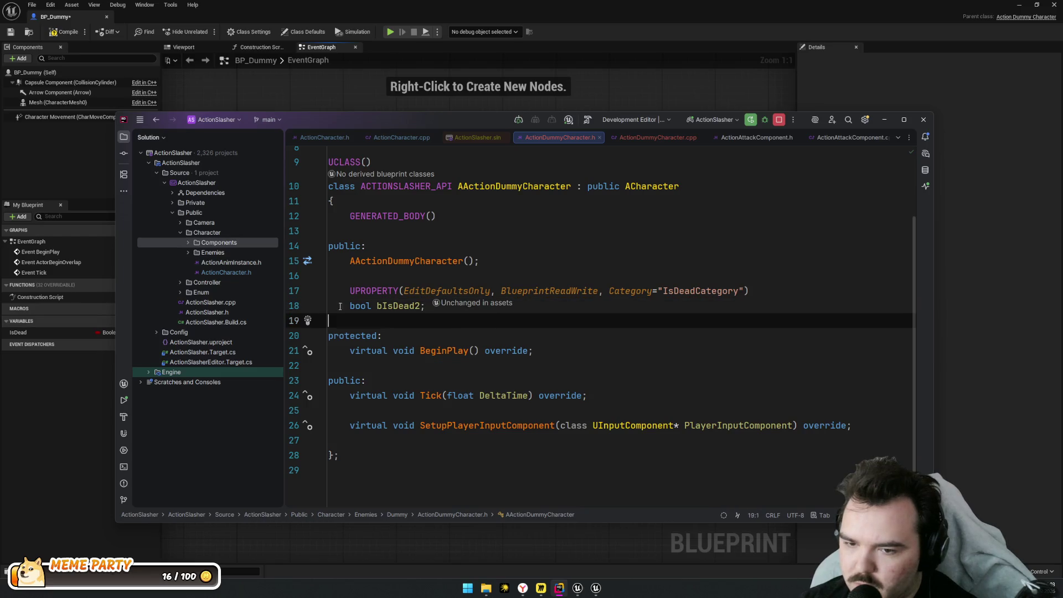
{"action": "left_click", "coordinate": [22, 333]}
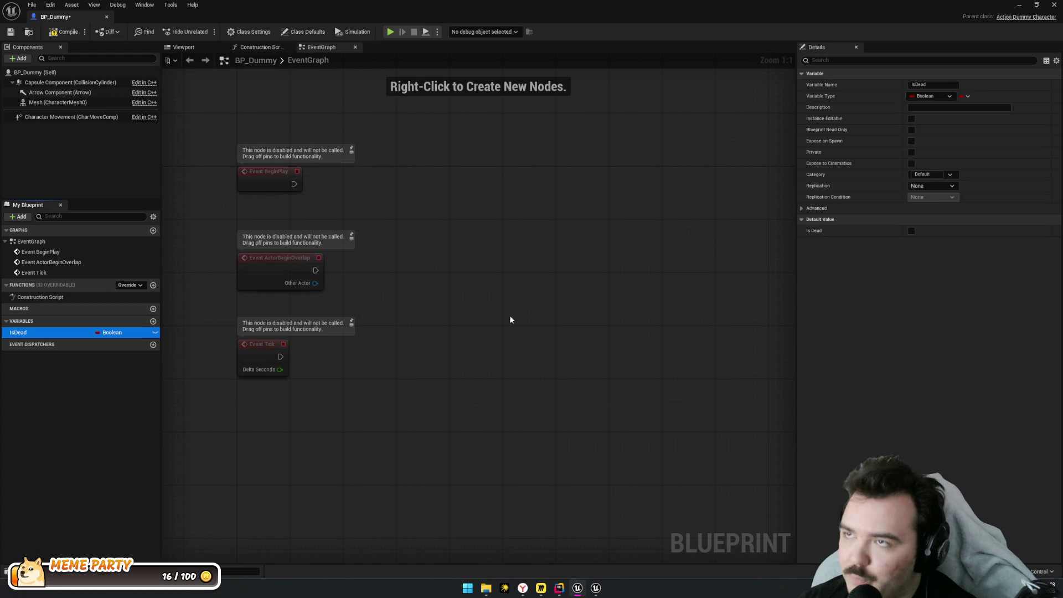
{"action": "key", "text": "alt+Tab"}
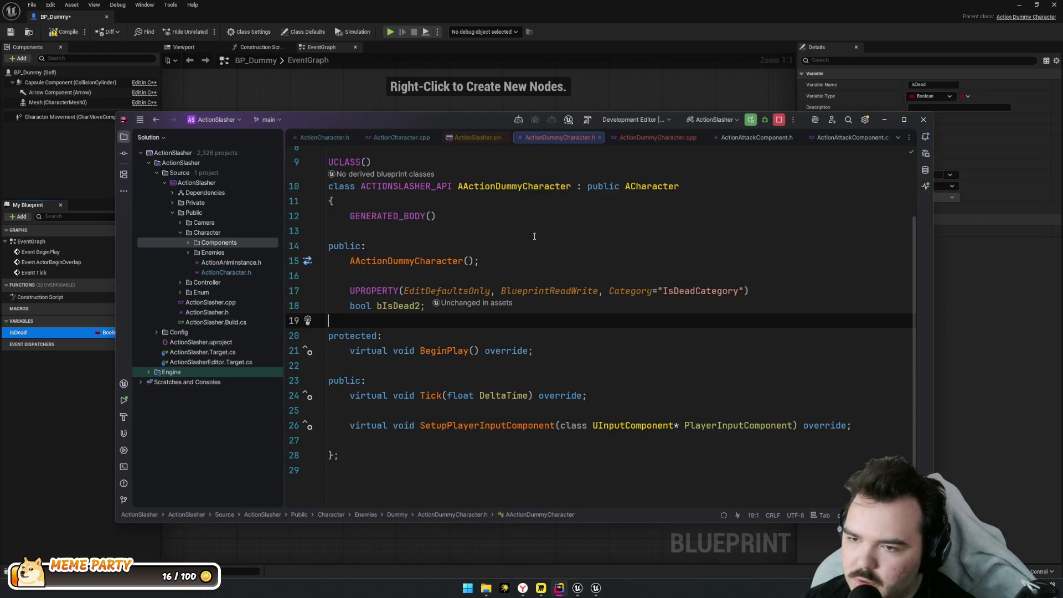
{"action": "key", "text": "alt+Tab"}
{"action": "key", "text": "F2"}
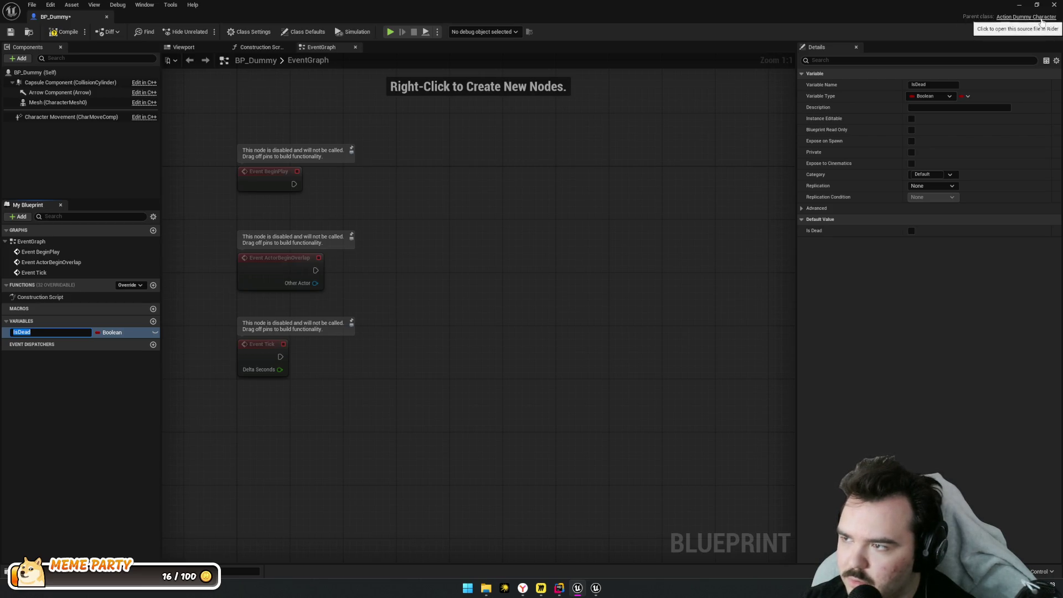
{"action": "key", "text": "Return"}
Try building in Rider and dismiss the prompt to stop the running ActionSlasher process
{"action": "key", "text": "alt+Tab"}
{"action": "key", "text": "ctrl+shift+b"}
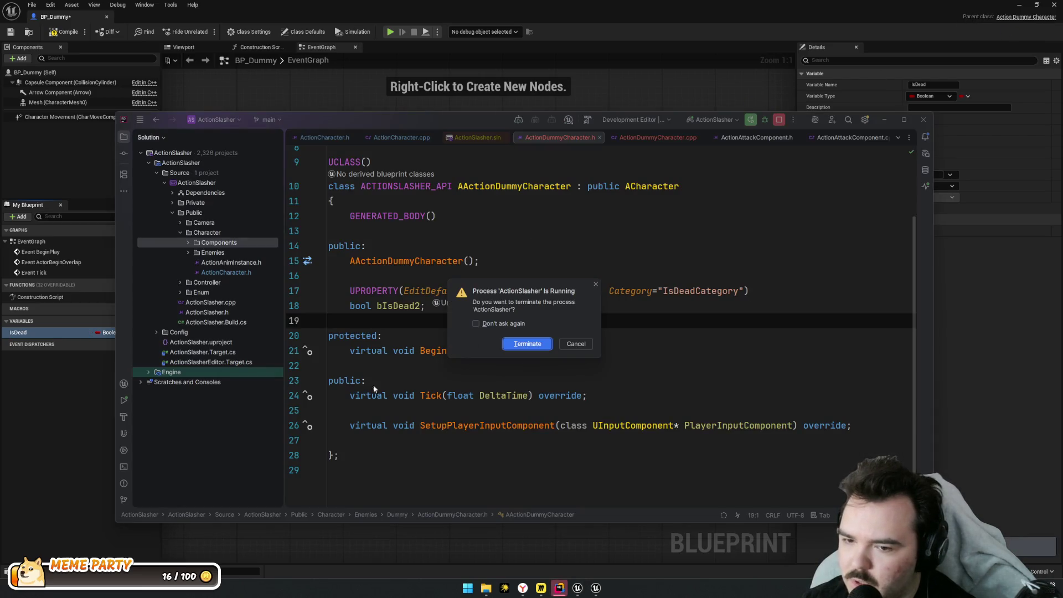
{"action": "left_click", "coordinate": [575, 345]}
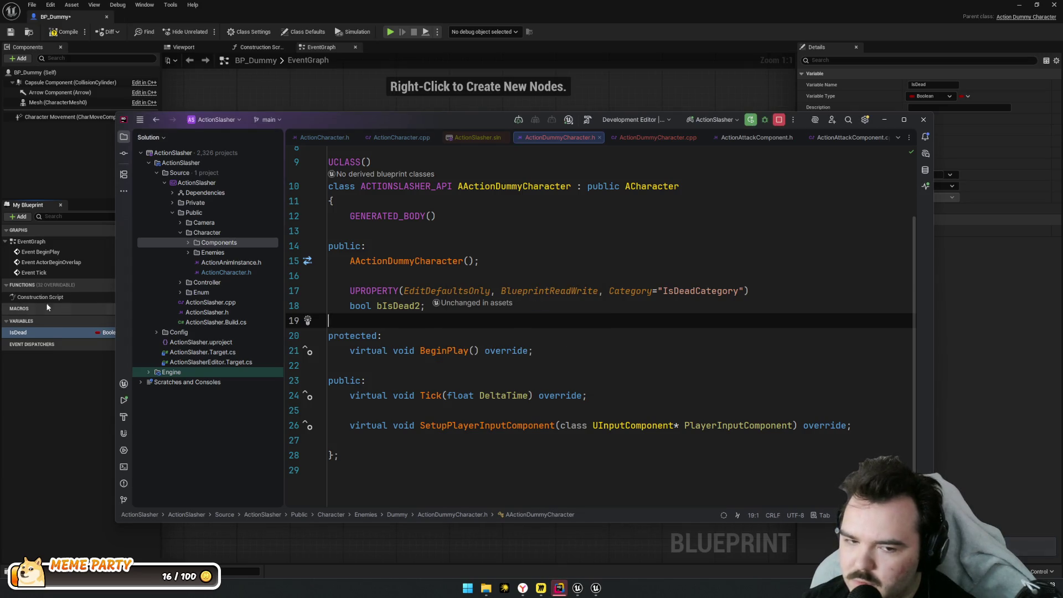
{"action": "left_click", "coordinate": [16, 336]}
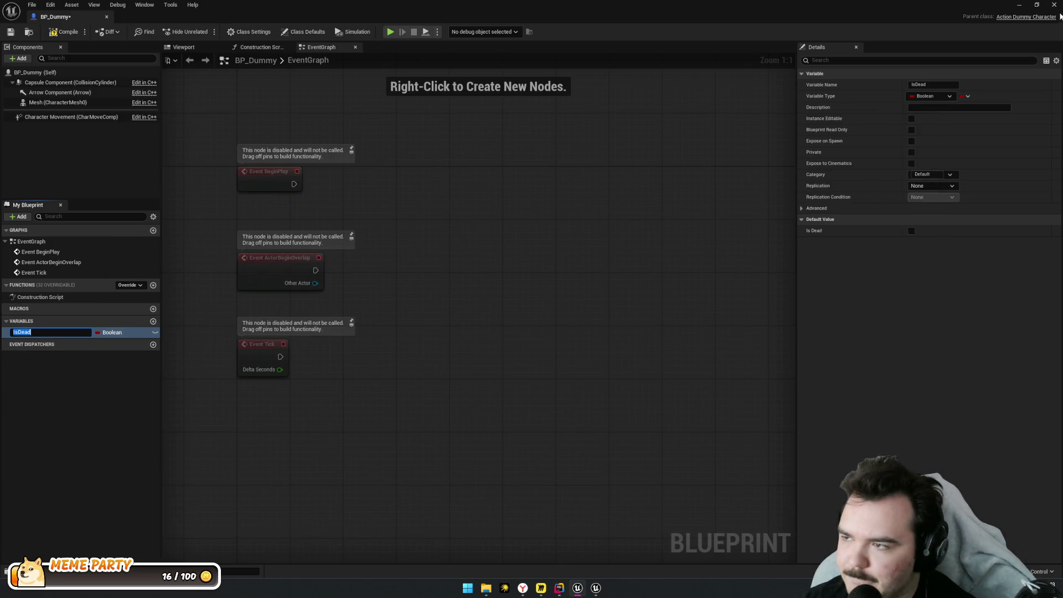
{"action": "key", "text": "alt+Tab"}
{"action": "key", "text": "ctrl+shift+b"}
{"action": "left_click", "coordinate": [504, 323]}
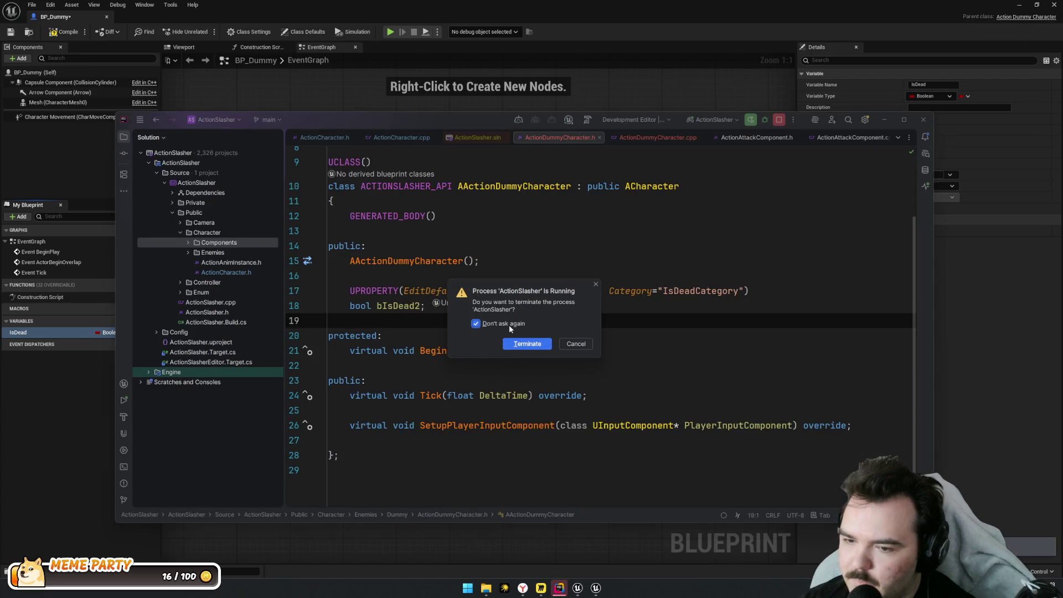
{"action": "left_click", "coordinate": [579, 346]}
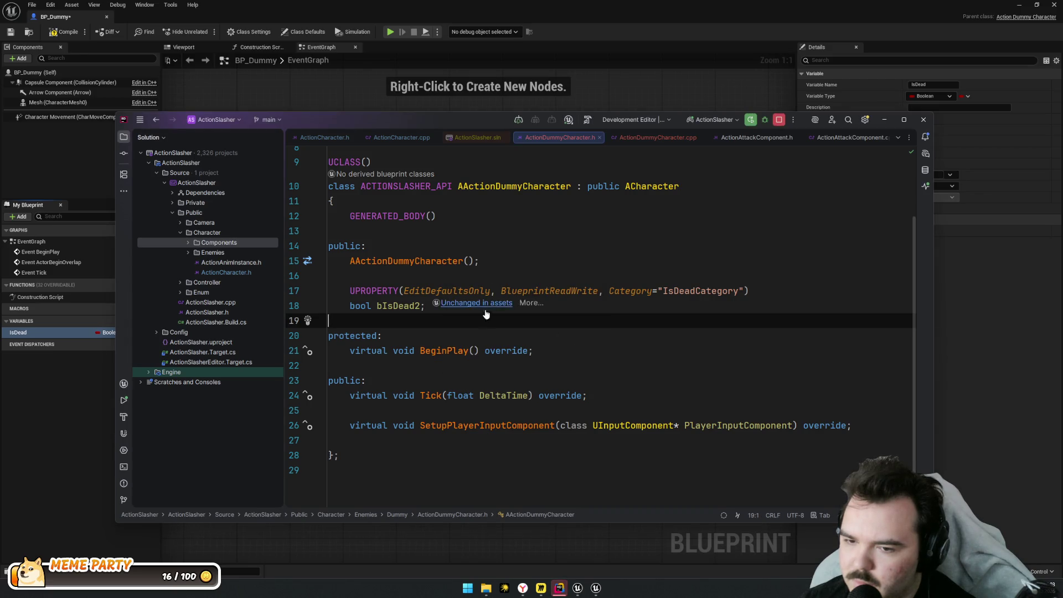
Delete the IsDead variable from BP_Dummy and compile the blueprint
{"action": "key", "text": "shift+Up"}
{"action": "key", "text": "shift+Up"}
{"action": "key", "text": "shift+Up"}
{"action": "left_click", "coordinate": [628, 365]}
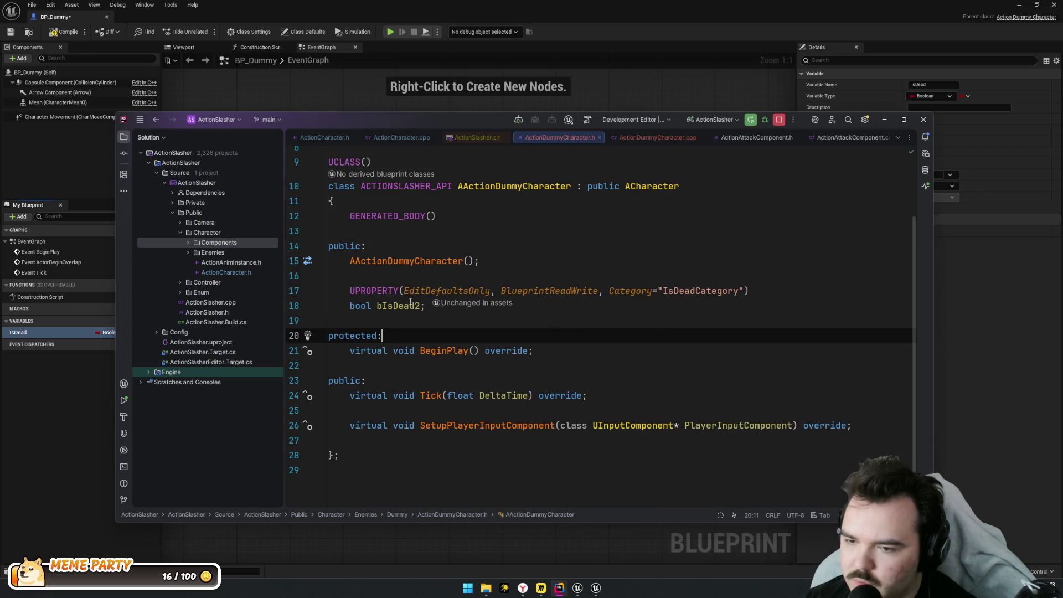
{"action": "key", "text": "alt+Tab"}
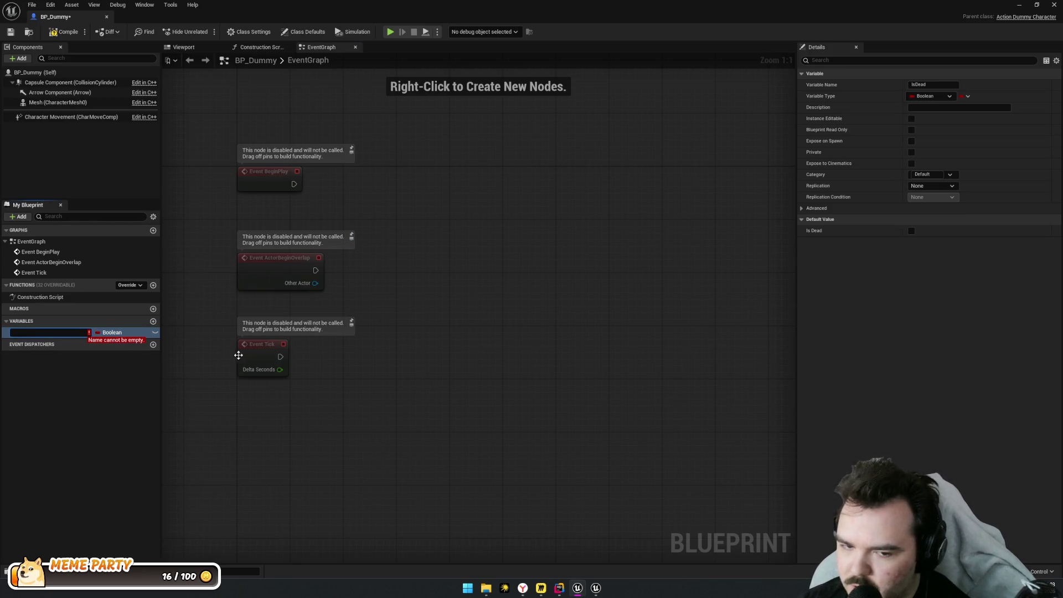
{"action": "key", "text": "Delete"}
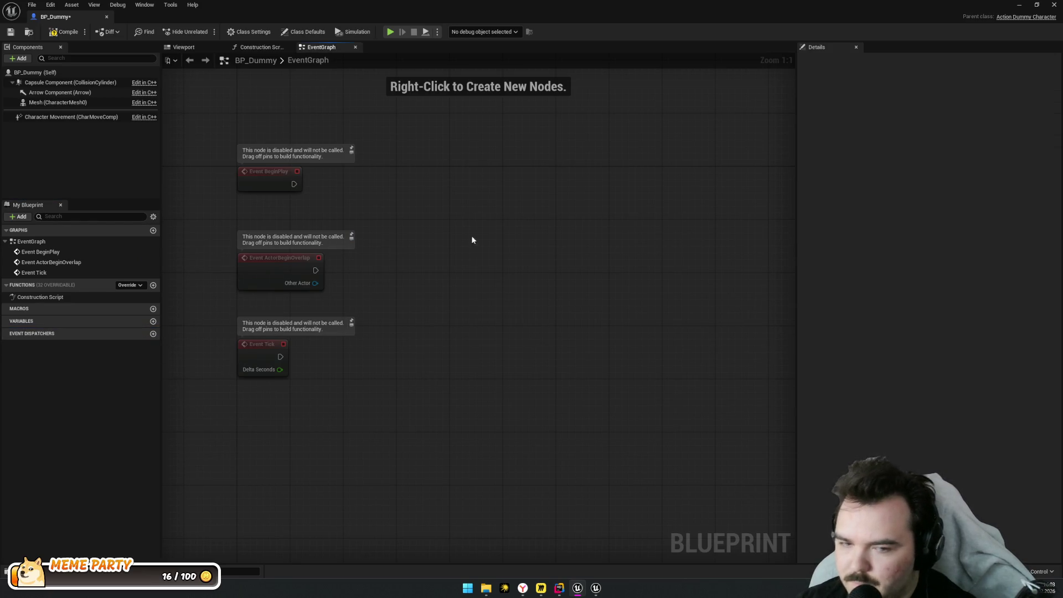
{"action": "left_click", "coordinate": [64, 32]}
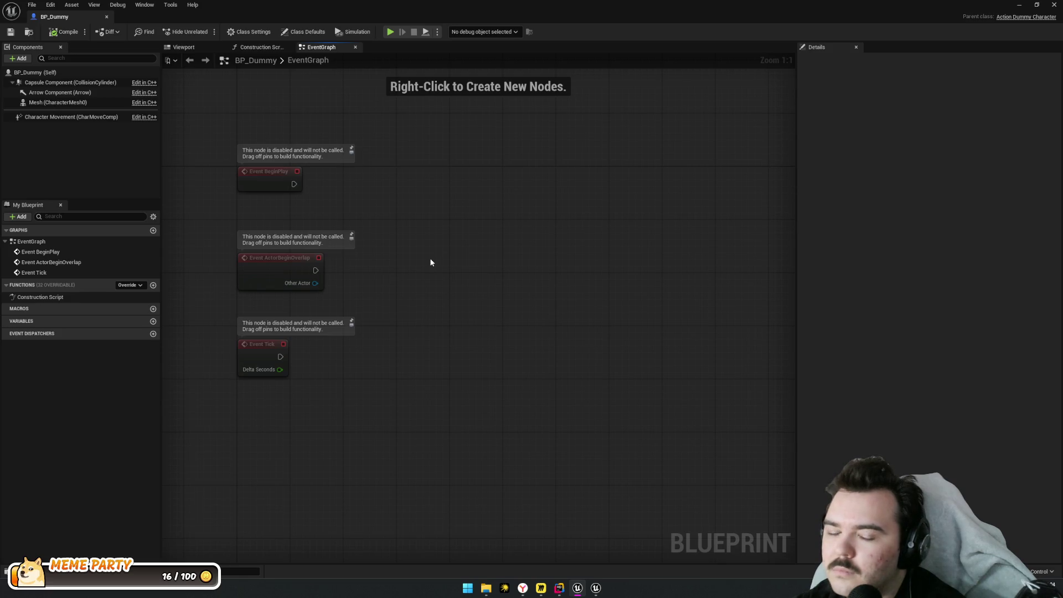
Return to ActionDummyCharacter.h in Rider and place the cursor on empty line 25
{"action": "key", "text": "alt+Tab"}
{"action": "left_click", "coordinate": [486, 410]}
Review the Tick declaration and move to the empty line below BeginPlay
{"action": "key", "text": "shift+Up"}
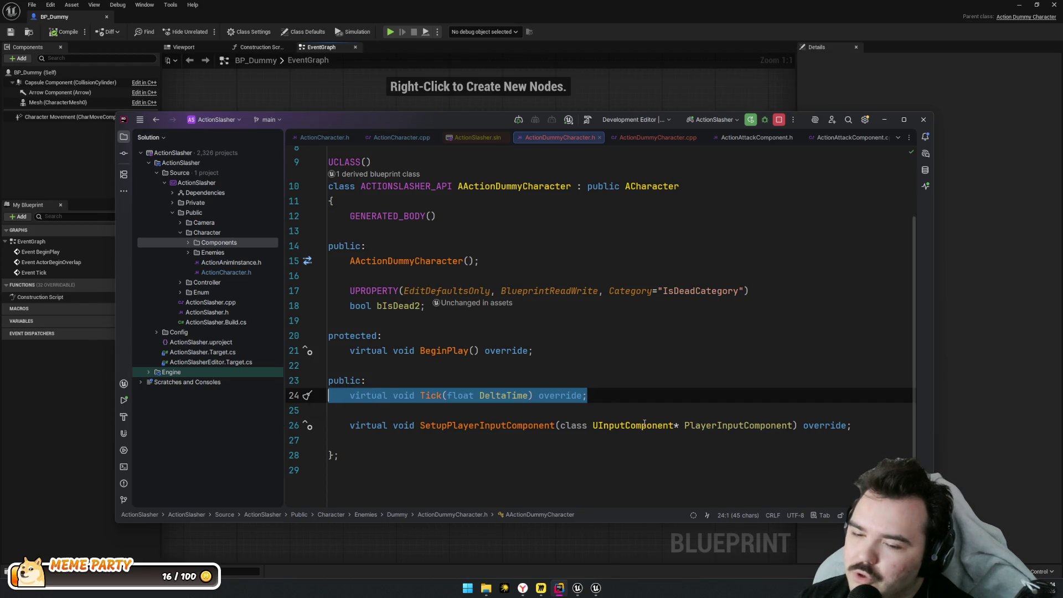
{"action": "mouse_move", "coordinate": [643, 424]}
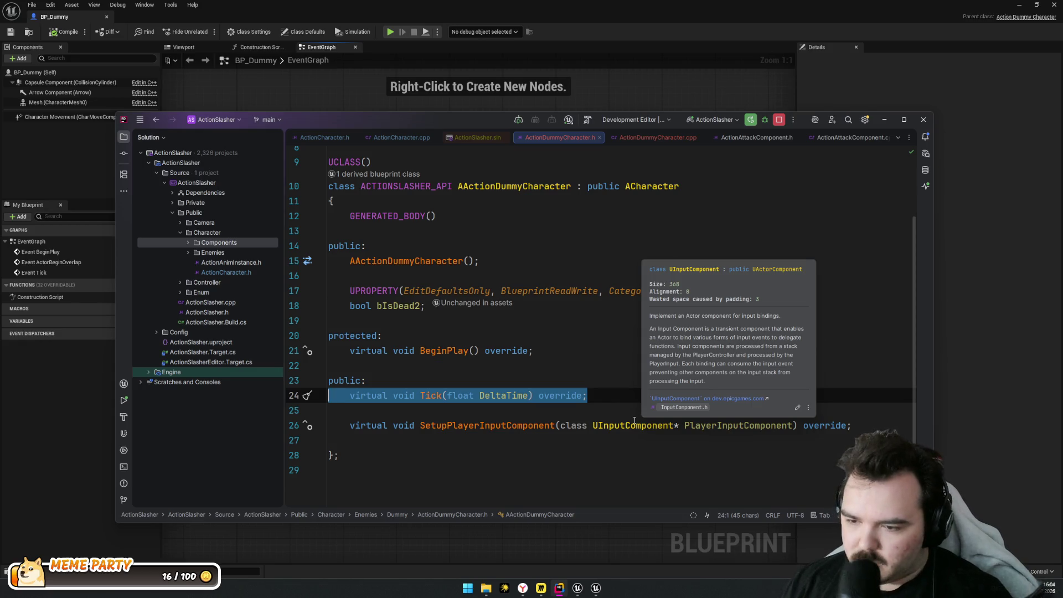
{"action": "left_click", "coordinate": [523, 366]}
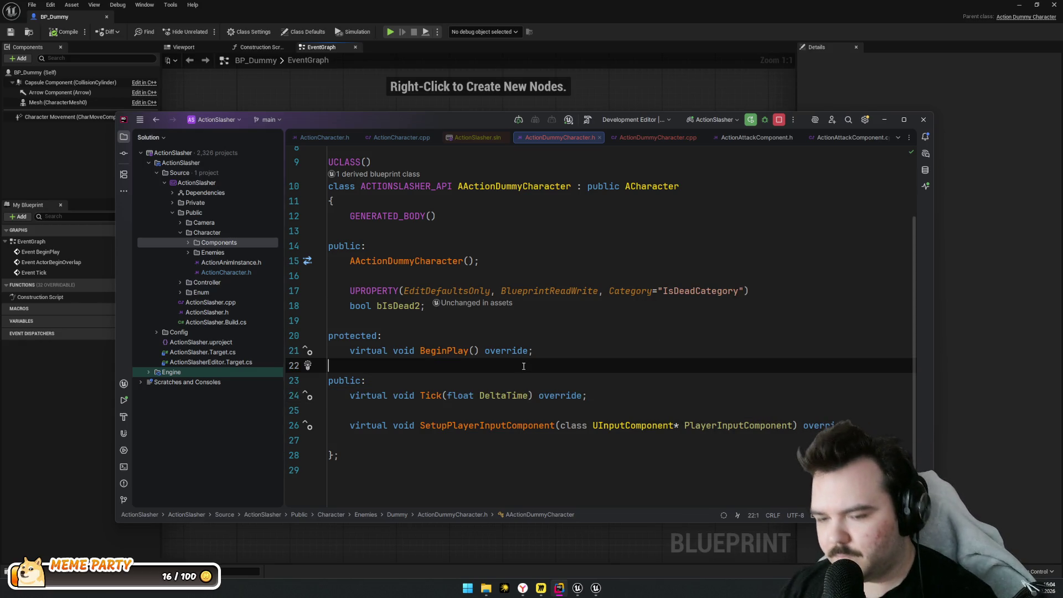
Declare void SomeFunc(); below BeginPlay with a UFUNCTION macro above it
{"action": "key", "text": "Return"}
{"action": "key", "text": "Return"}
{"action": "key", "text": "Up"}
{"action": "type", "text": "void "}
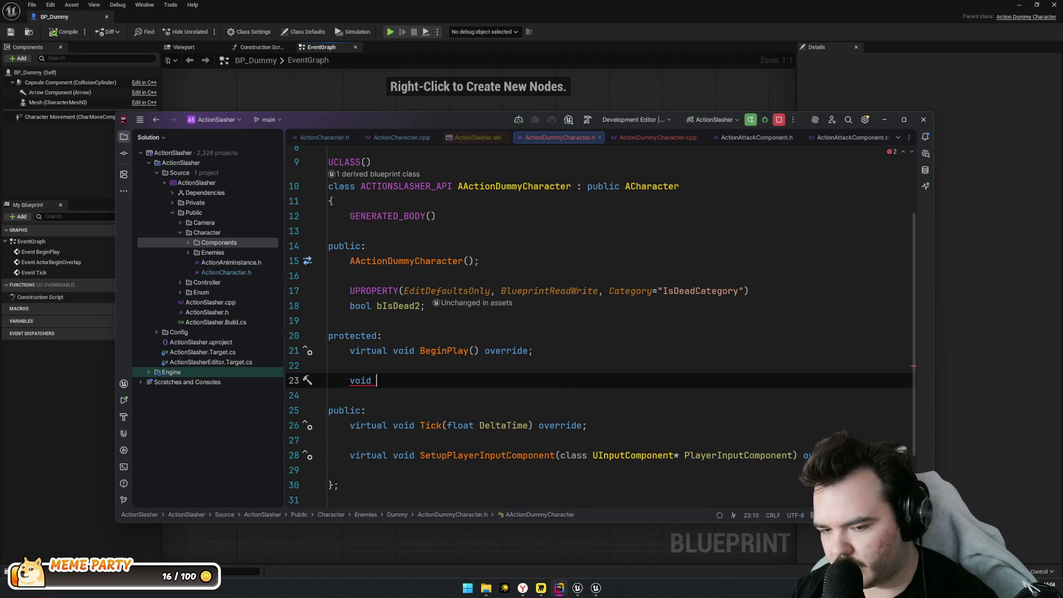
{"action": "type", "text": "Some"}
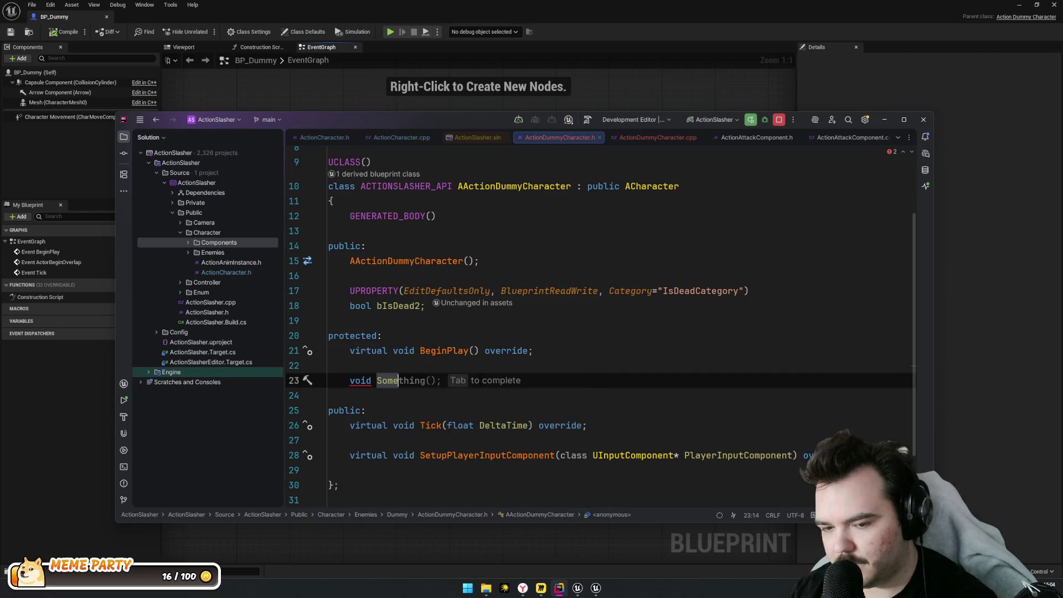
{"action": "type", "text": "Fuy();"}
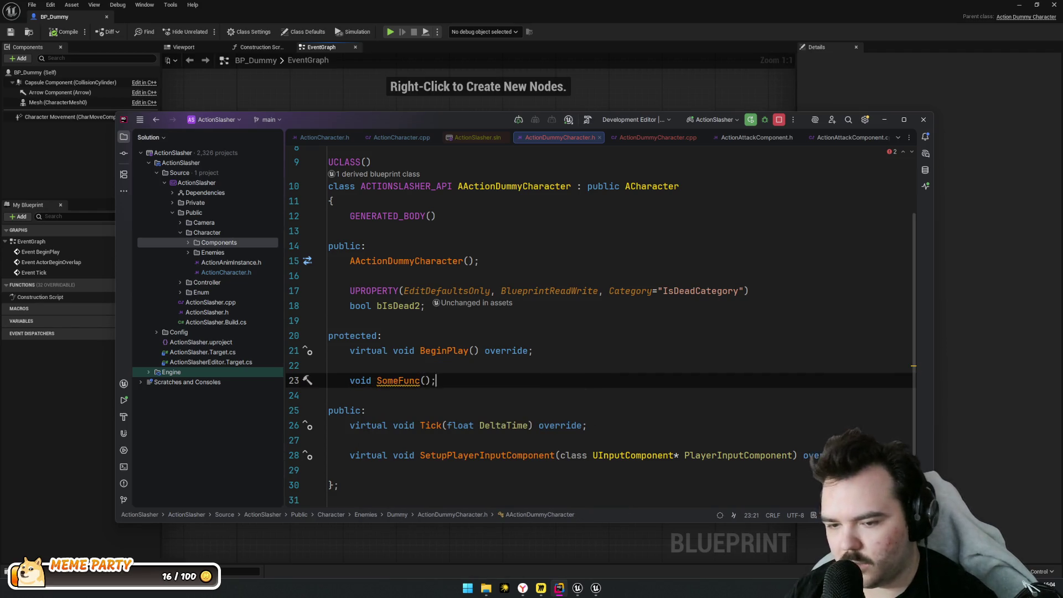
{"action": "key", "text": "ctrl+alt+Return"}
{"action": "type", "text": "UFUNC"}
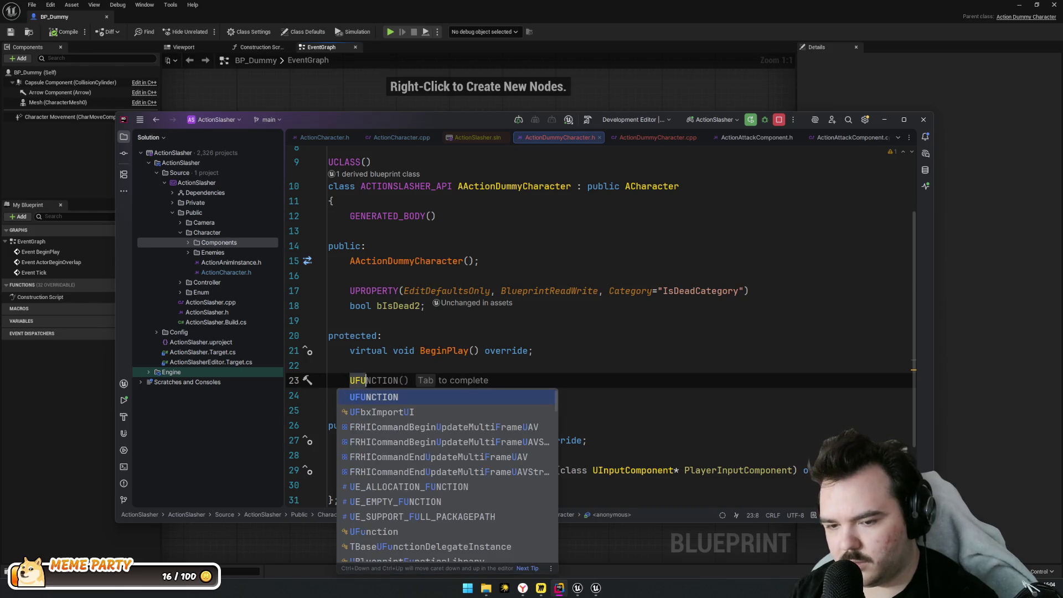
{"action": "key", "text": "Return"}
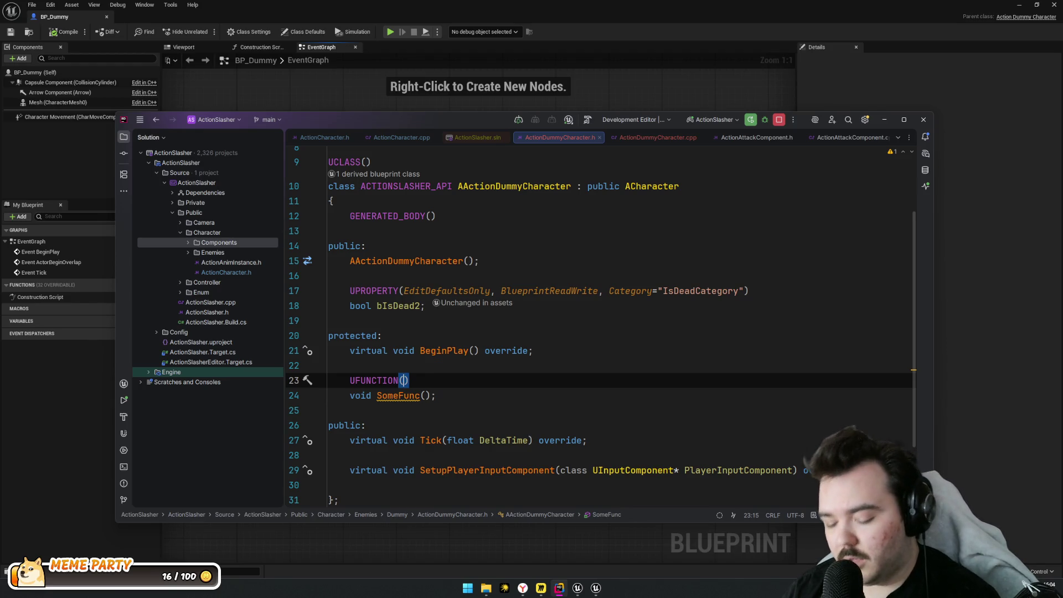
Make SomeFunc's UFUNCTION specifier BlueprintNativeEvent, dropping the suggested Category argument
{"action": "type", "text": "Bl"}
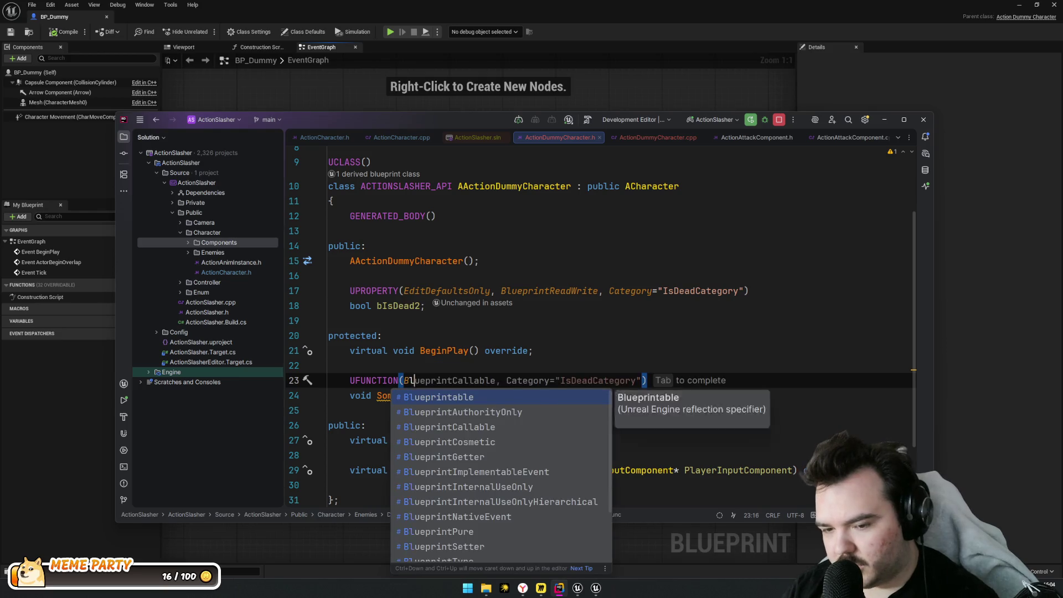
{"action": "type", "text": "ueprint"}
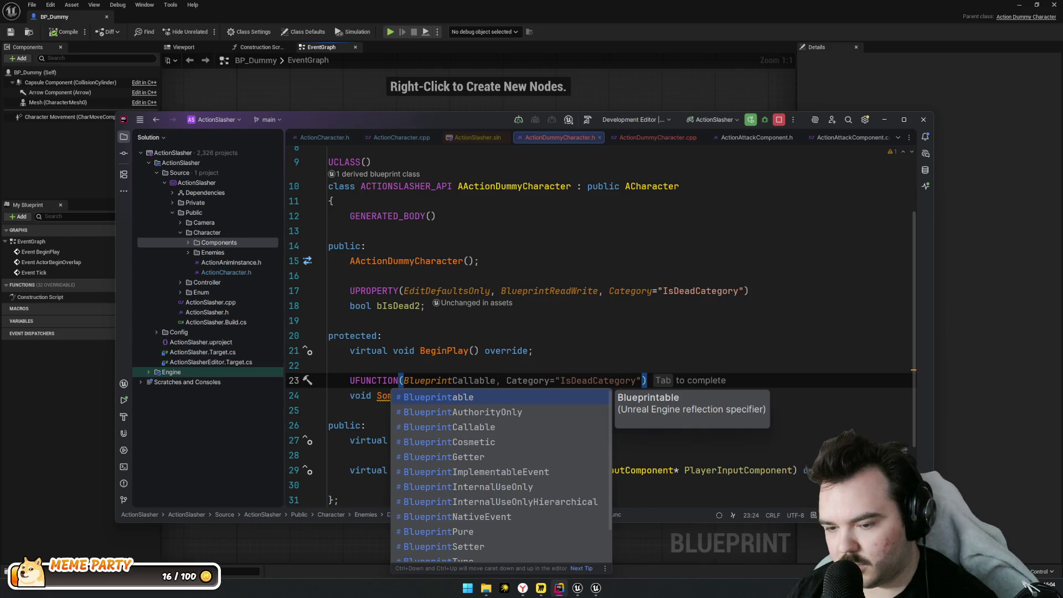
{"action": "key", "text": "Down"}
{"action": "key", "text": "Down"}
{"action": "key", "text": "Down"}
{"action": "key", "text": "Up"}
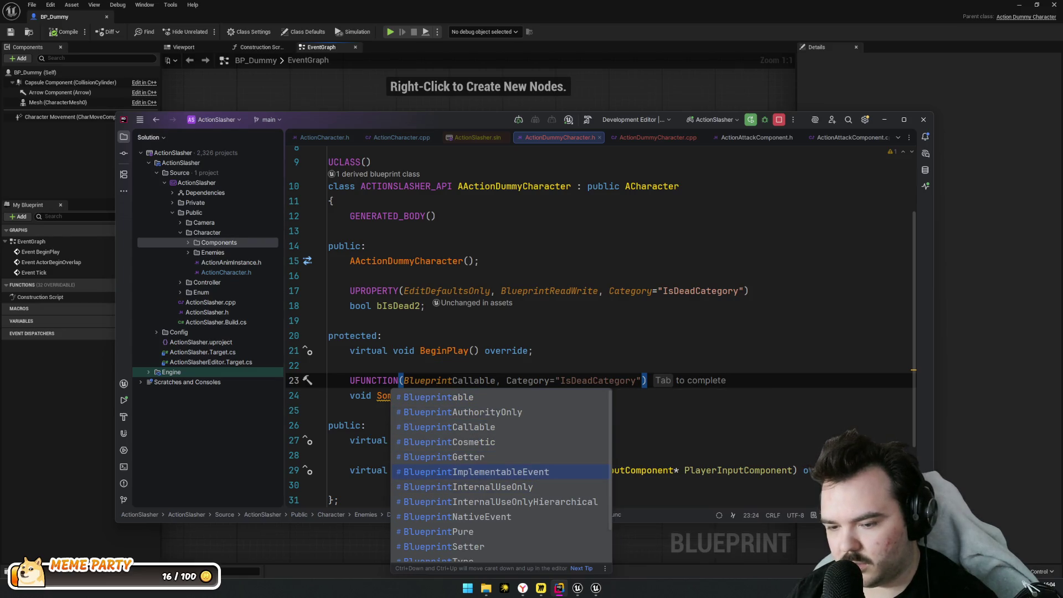
{"action": "key", "text": "Down"}
{"action": "key", "text": "Down"}
{"action": "key", "text": "Down"}
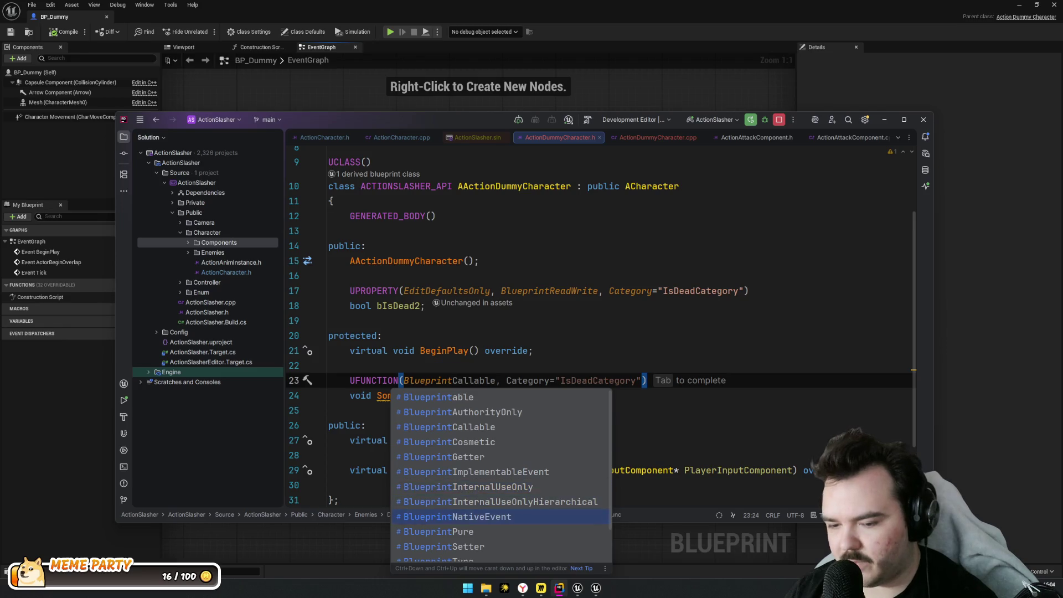
{"action": "key", "text": "Tab"}
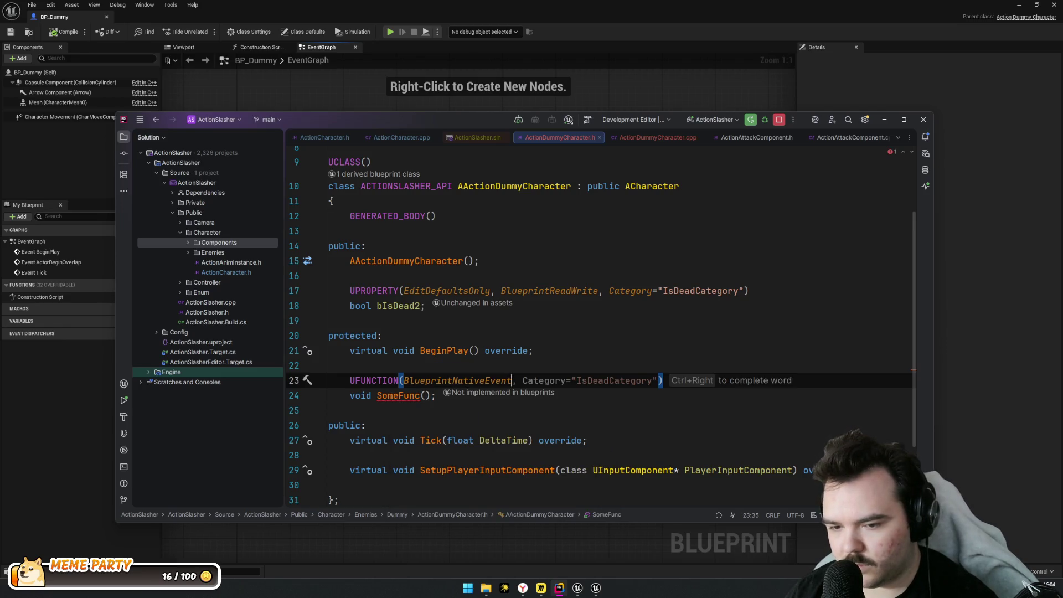
{"action": "key", "text": "Escape"}
{"action": "left_click", "coordinate": [409, 396]}
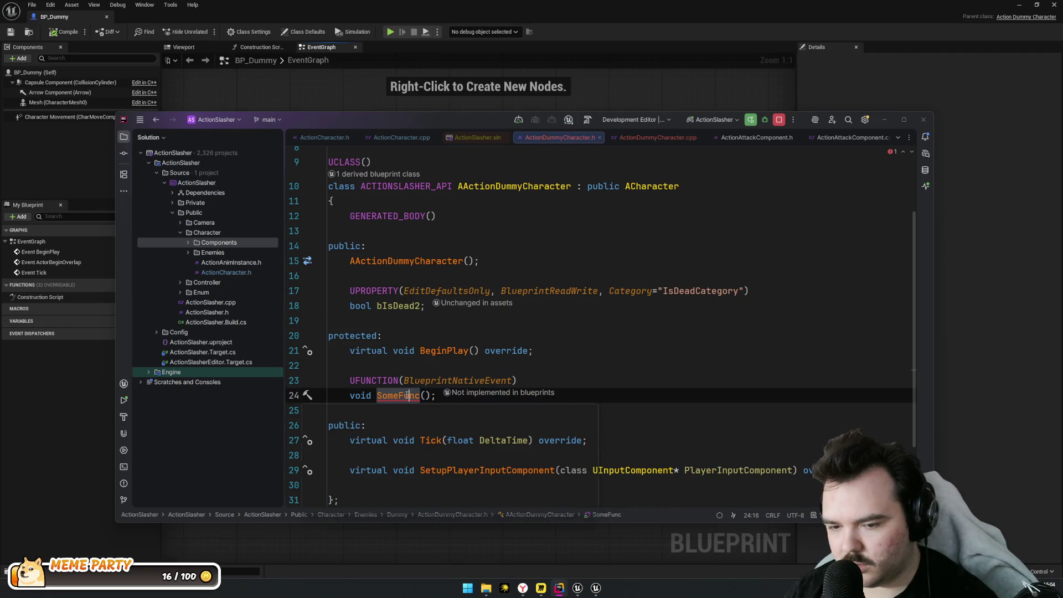
{"action": "key", "text": "alt+Return"}
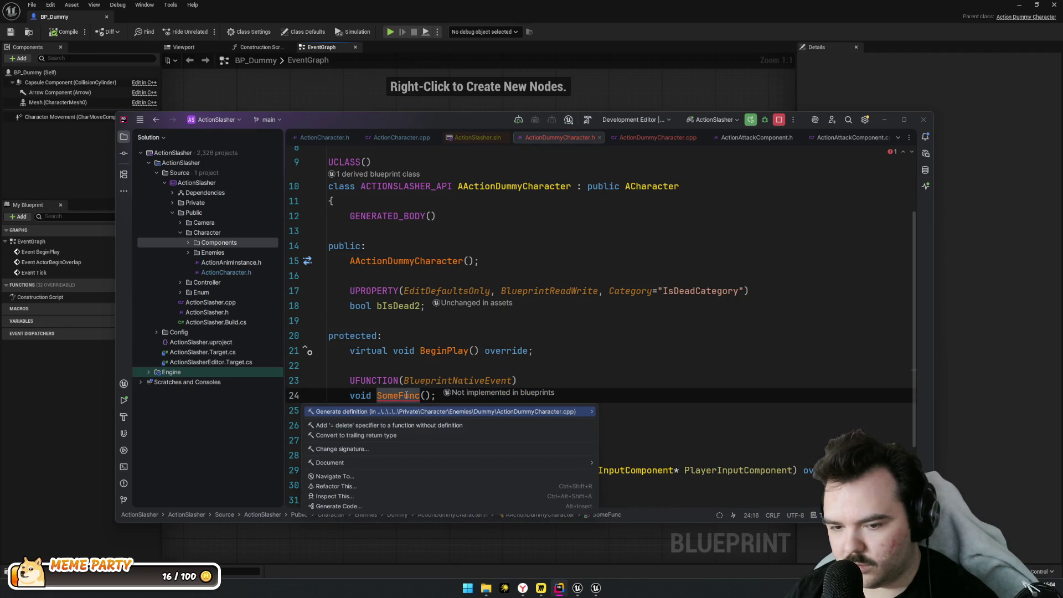
Generate an empty SomeFunc_Implementation() in ActionDummyCharacter.cpp with its body collapsed onto one line
{"action": "key", "text": "Return"}
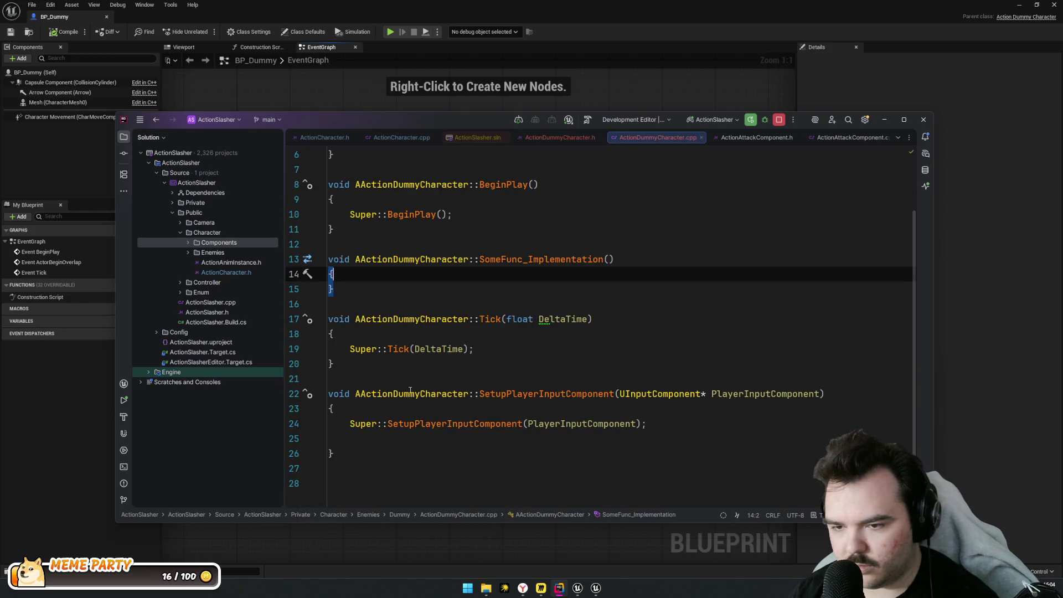
{"action": "left_click", "coordinate": [646, 262]}
{"action": "key", "text": "Delete"}
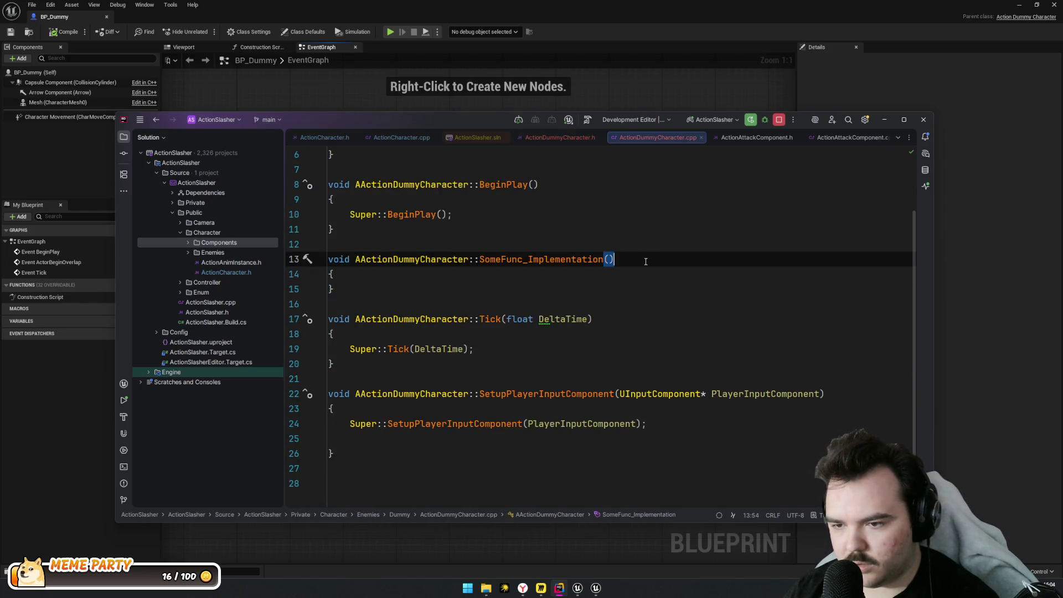
{"action": "key", "text": "Delete"}
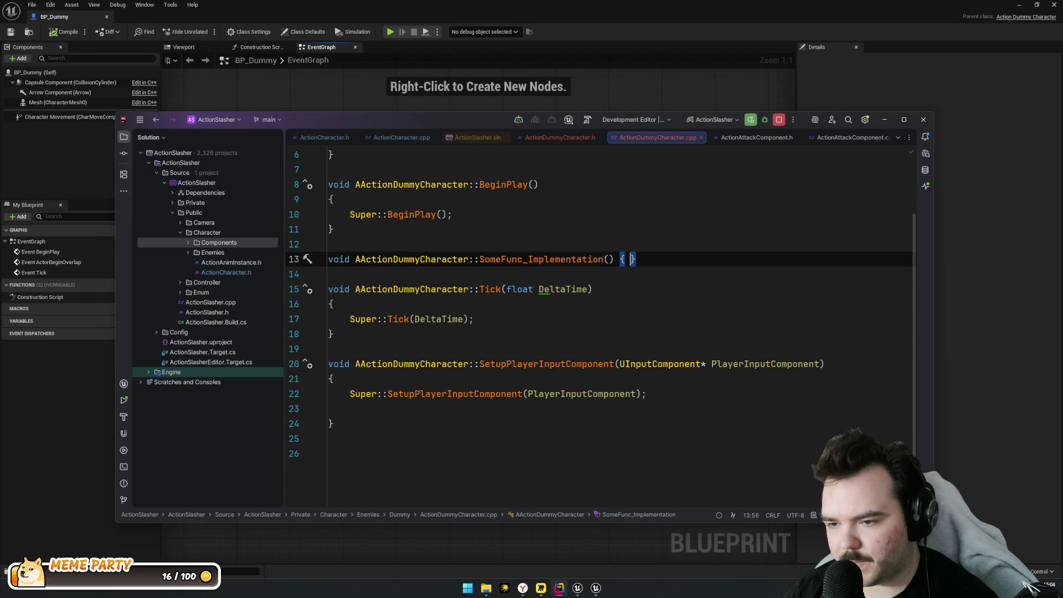
Review the _Implementation suffix, return to the header, and start a Live Coding recompile
{"action": "left_click", "coordinate": [512, 260]}
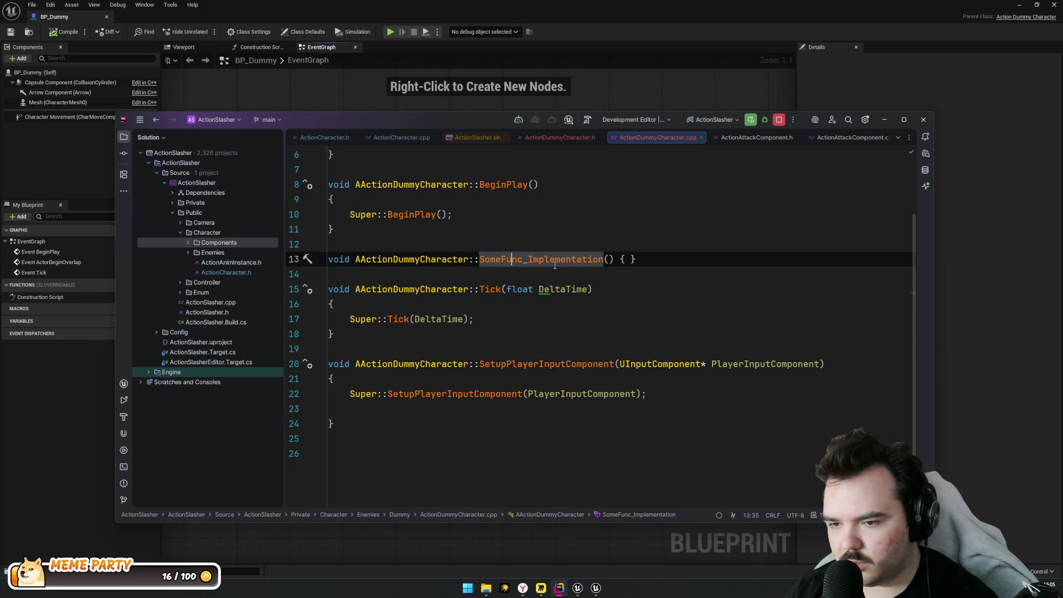
{"action": "left_click", "coordinate": [655, 264]}
{"action": "left_click", "coordinate": [531, 259]}
{"action": "left_click_drag", "start_coordinate": [522, 260], "coordinate": [596, 259]}
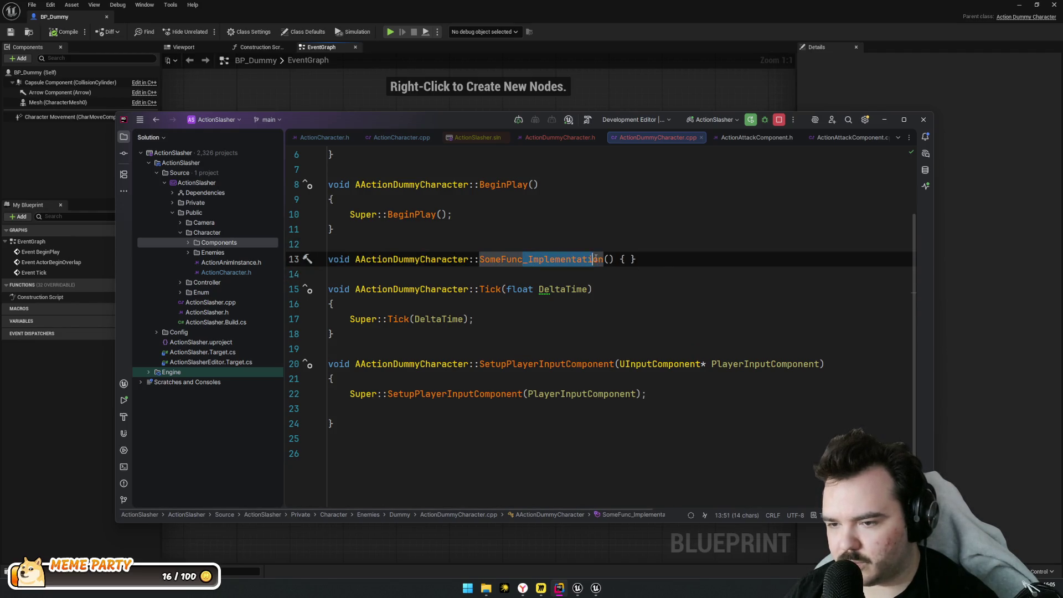
{"action": "left_click", "coordinate": [536, 262], "text": "ctrl"}
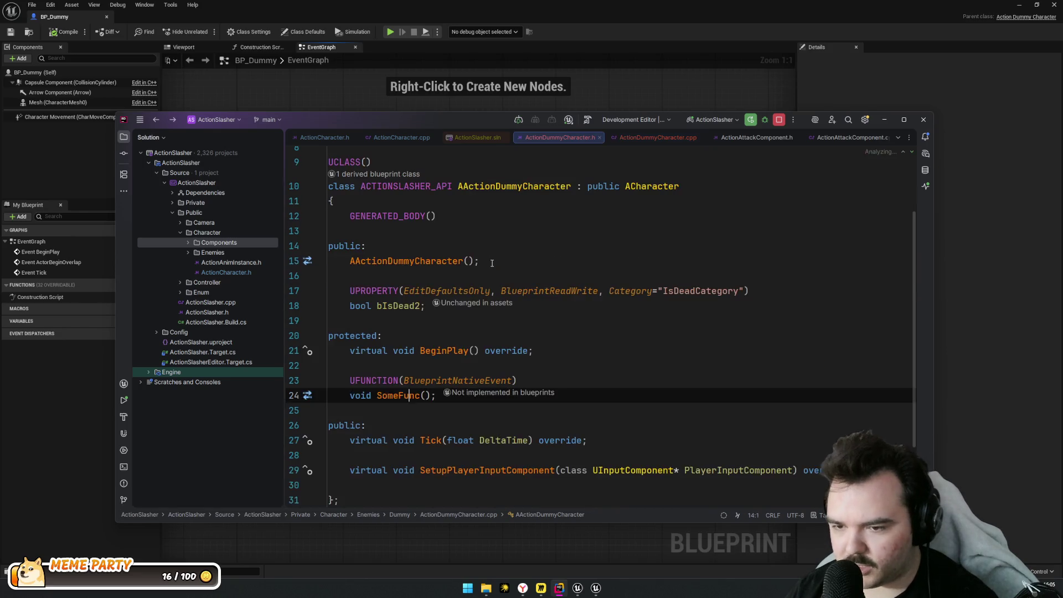
{"action": "left_click", "coordinate": [397, 419]}
{"action": "key", "text": "ctrl+alt+F11"}
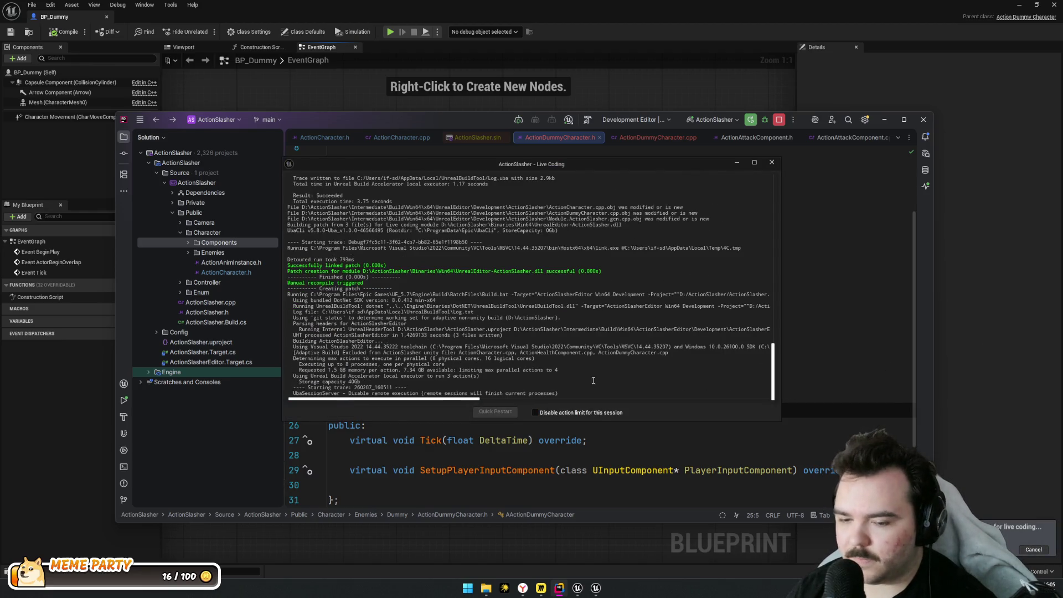
After Live Coding, review the BlueprintNativeEvent SomeFunc declaration in ActionDummyCharacter.h
{"action": "mouse_move", "coordinate": [534, 167]}
{"action": "left_mouse_down"}
{"action": "mouse_move", "coordinate": [786, 171]}
{"action": "mouse_move", "coordinate": [654, 82]}
{"action": "left_mouse_up"}
{"action": "mouse_move", "coordinate": [350, 411]}
{"action": "left_mouse_down"}
{"action": "mouse_move", "coordinate": [355, 383]}
{"action": "mouse_move", "coordinate": [479, 380]}
{"action": "left_mouse_up"}
{"action": "mouse_move", "coordinate": [399, 381]}
{"action": "left_mouse_down"}
{"action": "mouse_move", "coordinate": [421, 371]}
{"action": "mouse_move", "coordinate": [483, 381]}
{"action": "left_mouse_up"}
{"action": "left_click", "coordinate": [453, 381]}
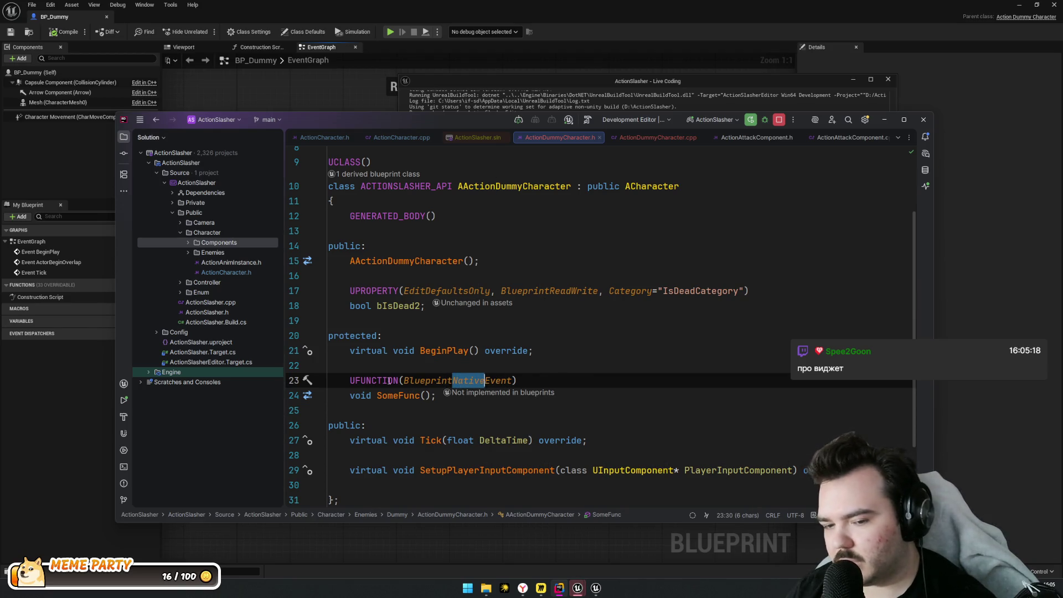
{"action": "left_click", "coordinate": [512, 380]}
Close the stray ActionSlasher.sln tab and return to the BP_Dummy Blueprint editor
{"action": "key", "text": "alt+Left"}
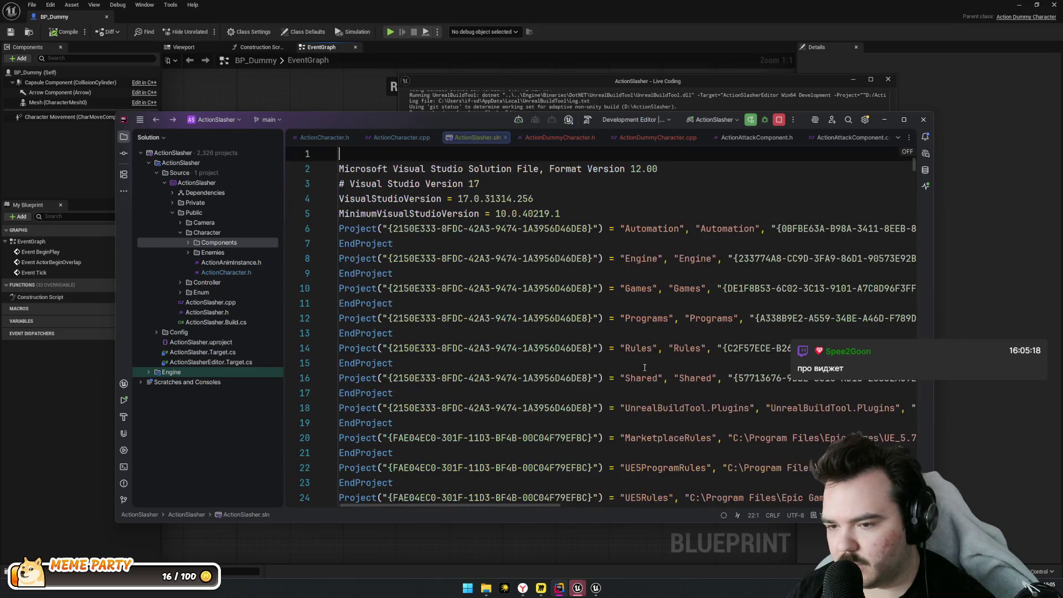
{"action": "key", "text": "alt+Right"}
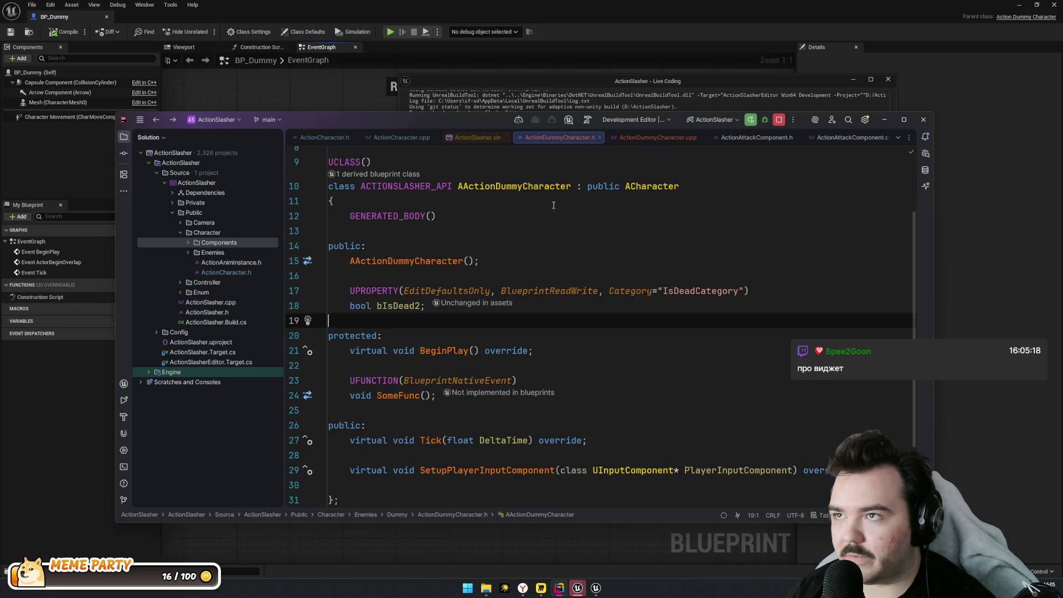
{"action": "left_click", "coordinate": [474, 138]}
{"action": "middle_click", "coordinate": [475, 138]}
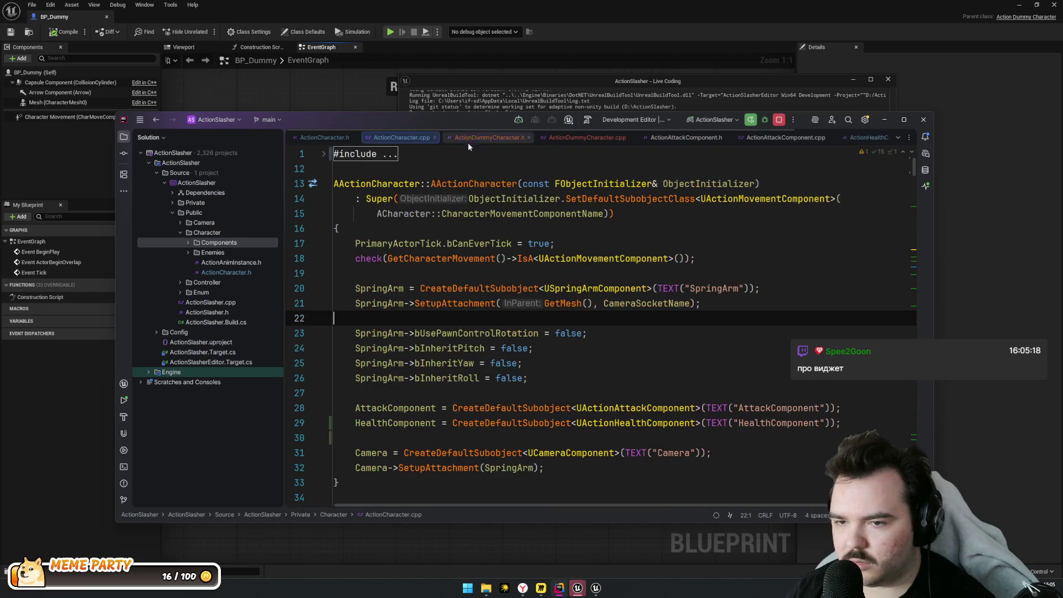
{"action": "left_click", "coordinate": [465, 133]}
{"action": "key", "text": "alt+Tab"}
{"action": "key", "text": "alt+Tab"}
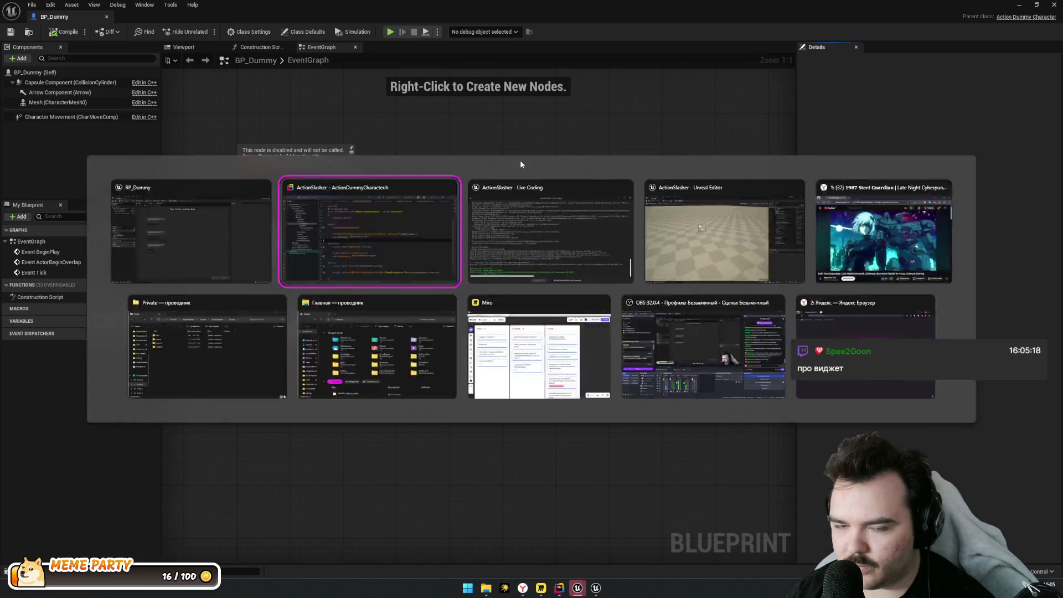
{"action": "key", "text": "alt+Tab"}
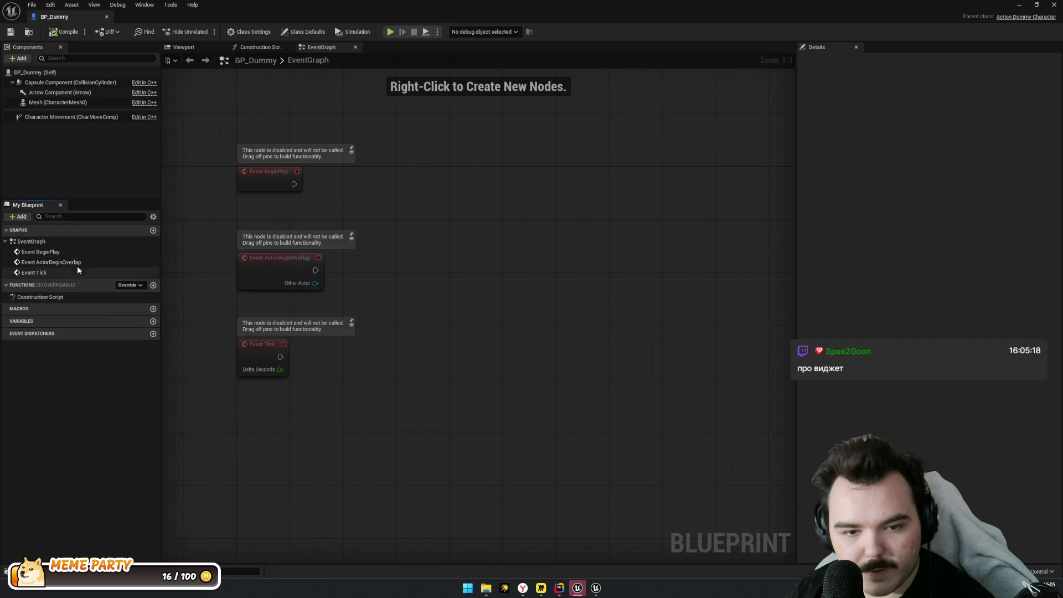
Delete an accidental NewFunction and add an Event SomeFunc override node to BP_Dummy
{"action": "left_click", "coordinate": [153, 286]}
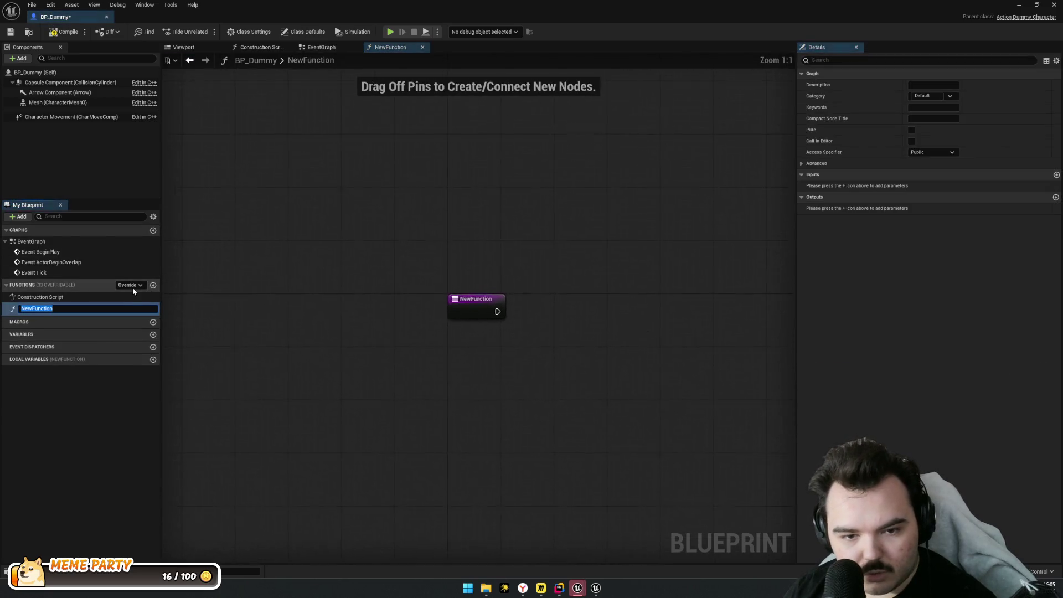
{"action": "left_click", "coordinate": [132, 287]}
{"action": "left_click", "coordinate": [49, 308]}
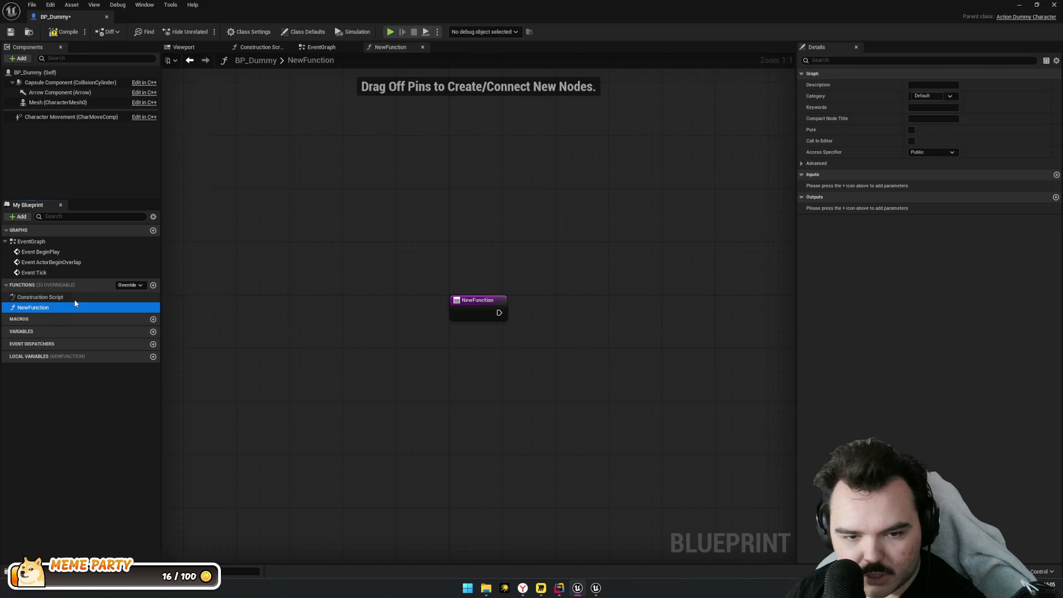
{"action": "key", "text": "Delete"}
{"action": "left_click", "coordinate": [132, 285]}
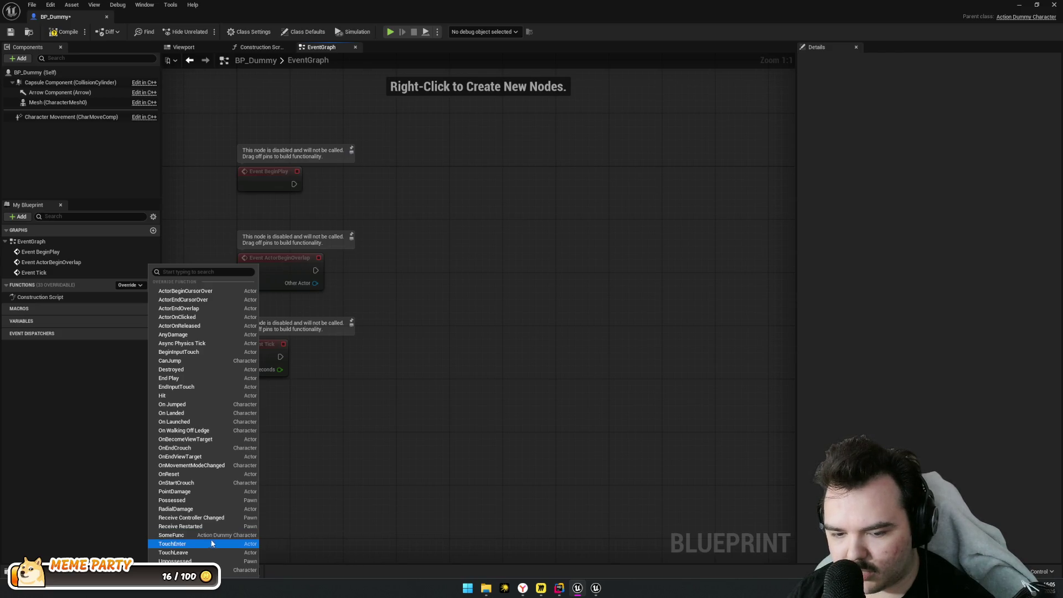
{"action": "left_click", "coordinate": [166, 535]}
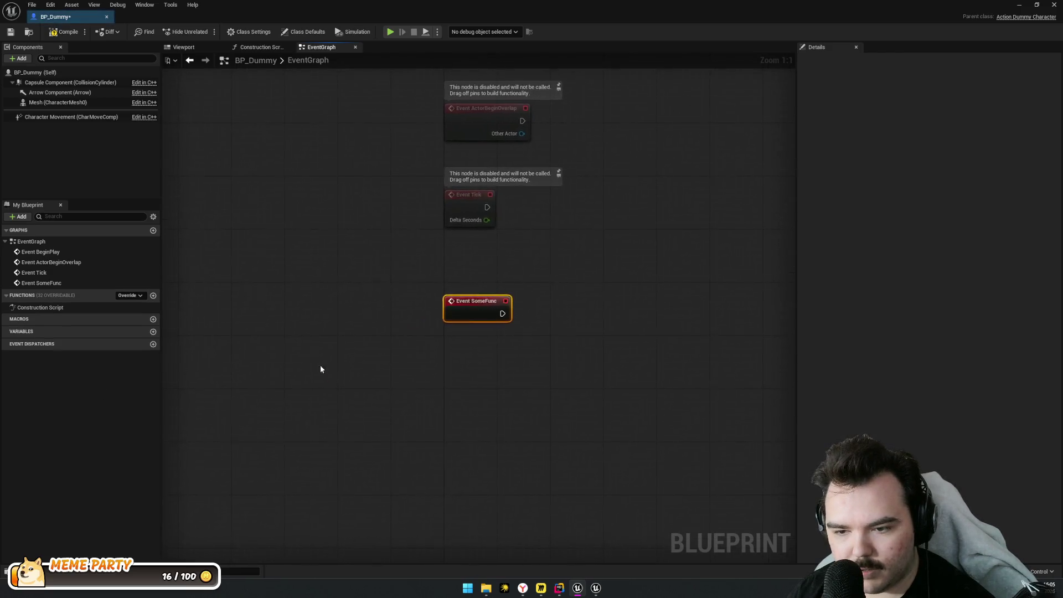
Wire a Print String node saying 'Hello from Dummy' to Event SomeFunc
{"action": "mouse_move", "coordinate": [328, 334]}
{"action": "left_mouse_down"}
{"action": "mouse_move", "coordinate": [280, 382]}
{"action": "mouse_move", "coordinate": [347, 367]}
{"action": "left_mouse_up"}
{"action": "scroll", "coordinate": [388, 443], "scroll_direction": "down", "scroll_amount": 15}
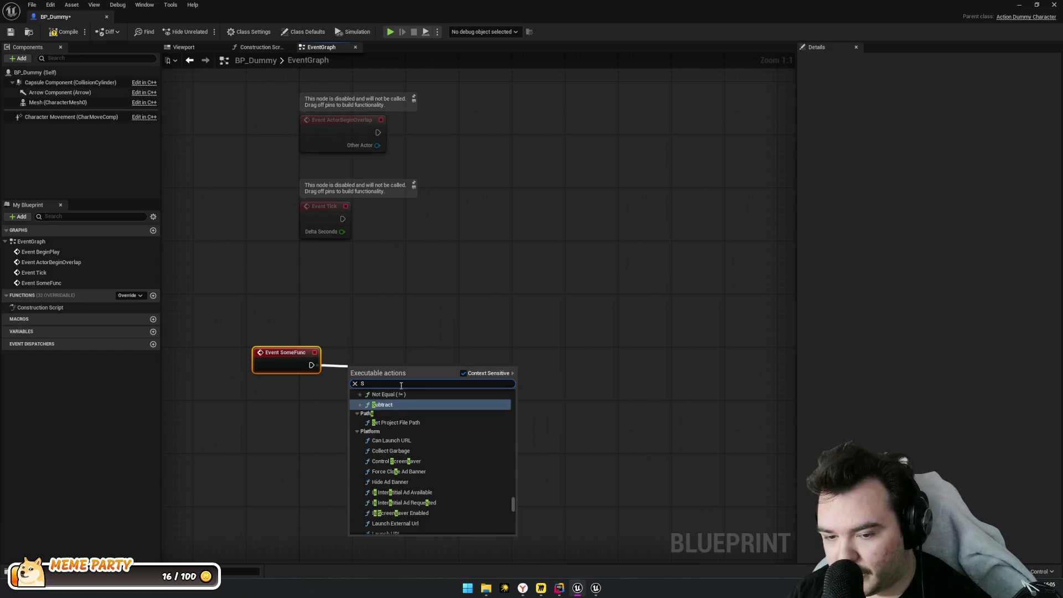
{"action": "left_click", "coordinate": [391, 339]}
{"action": "left_click_drag", "start_coordinate": [254, 368], "coordinate": [384, 373]}
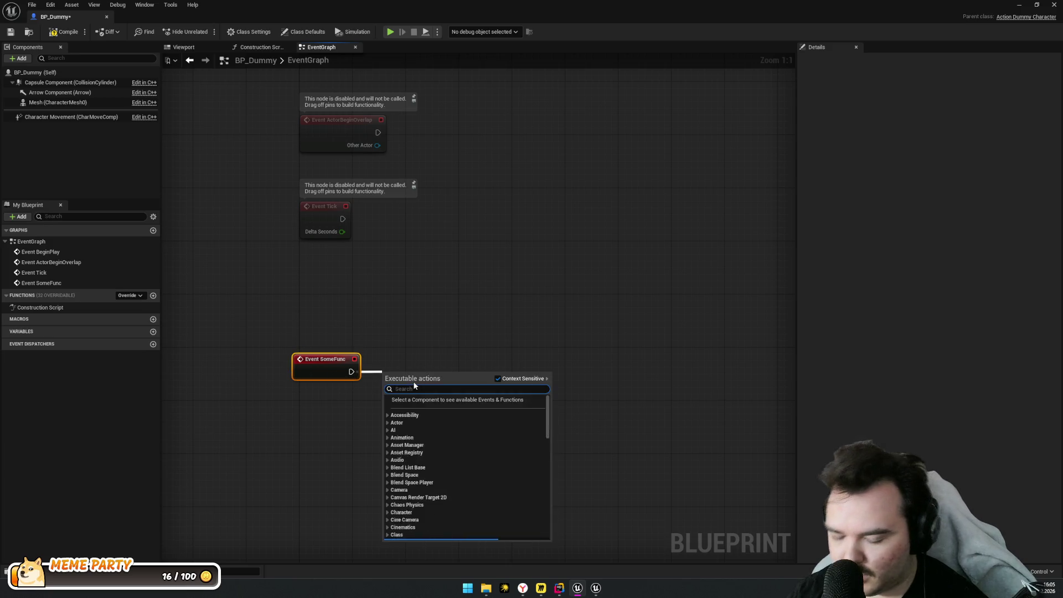
{"action": "type", "text": "print"}
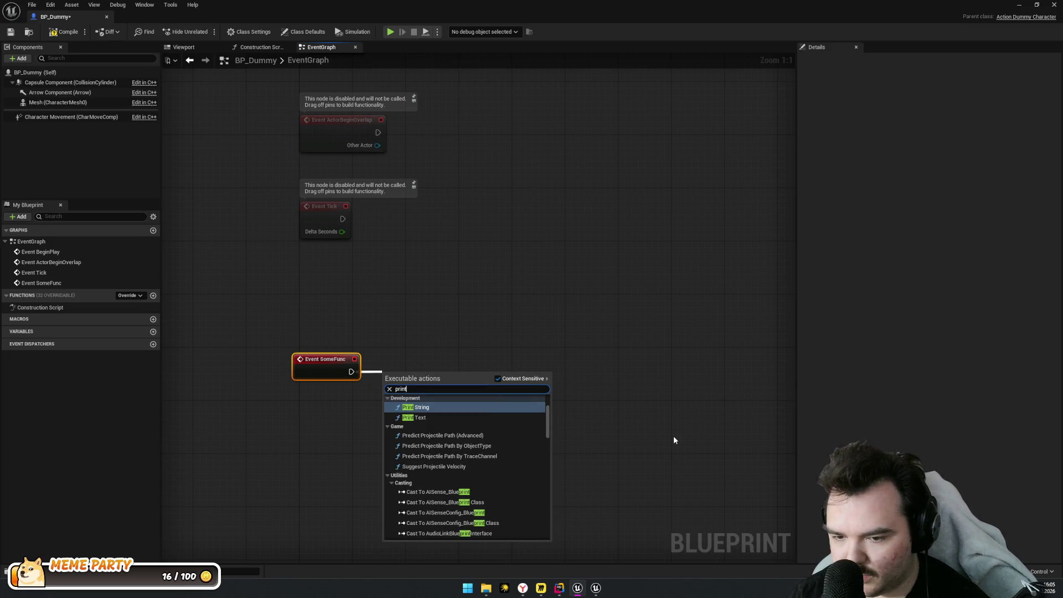
{"action": "key", "text": "Return"}
{"action": "left_click_drag", "start_coordinate": [427, 373], "coordinate": [500, 354]}
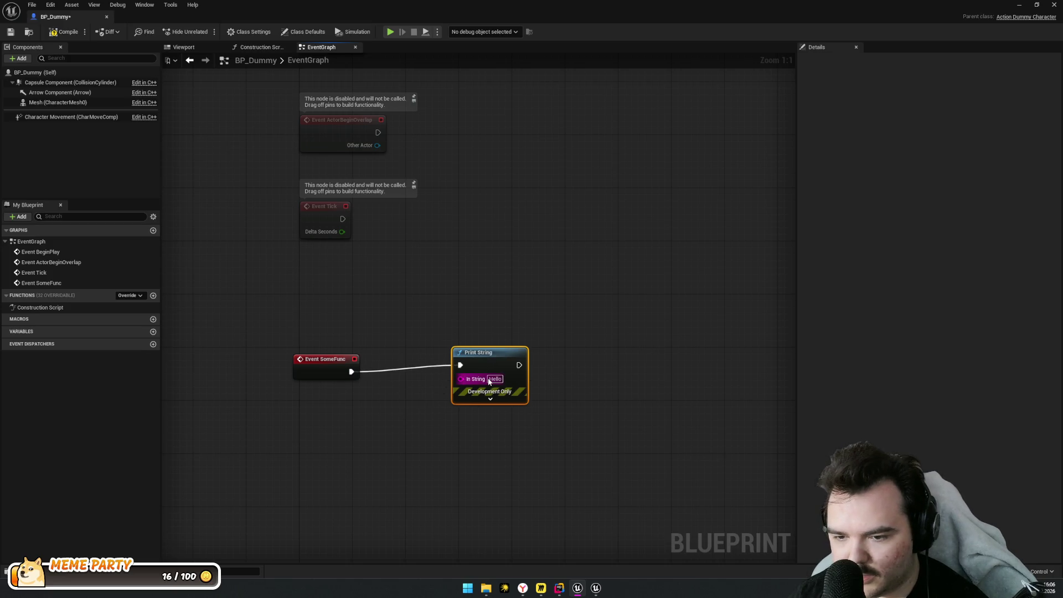
{"action": "type", "text": " from"}
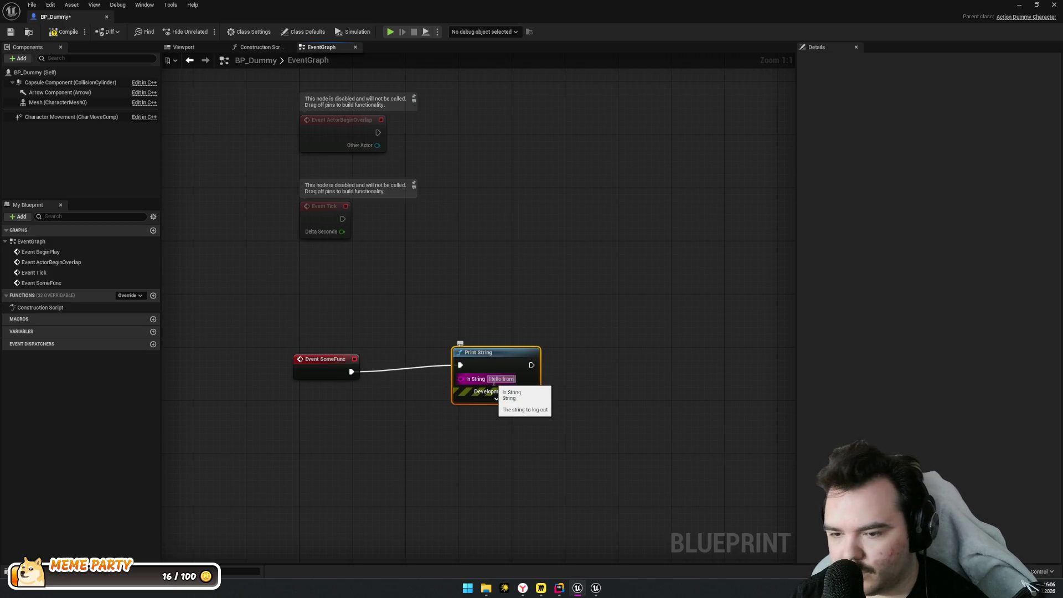
{"action": "type", "text": " Dummy"}
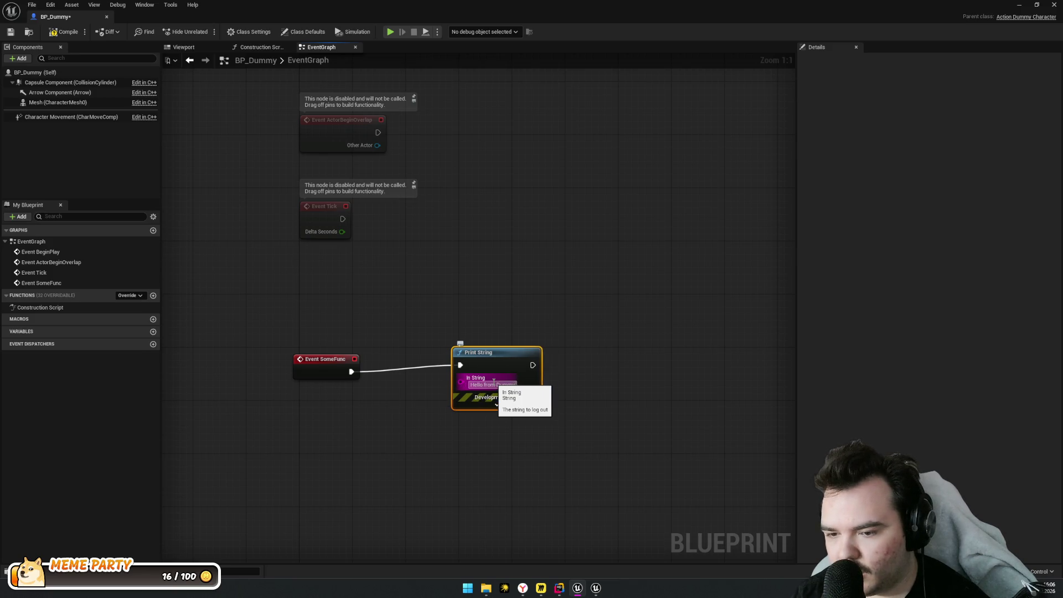
{"action": "left_click_drag", "start_coordinate": [496, 363], "coordinate": [469, 376]}
{"action": "left_click", "coordinate": [637, 403]}
{"action": "key", "text": "alt+Tab"}
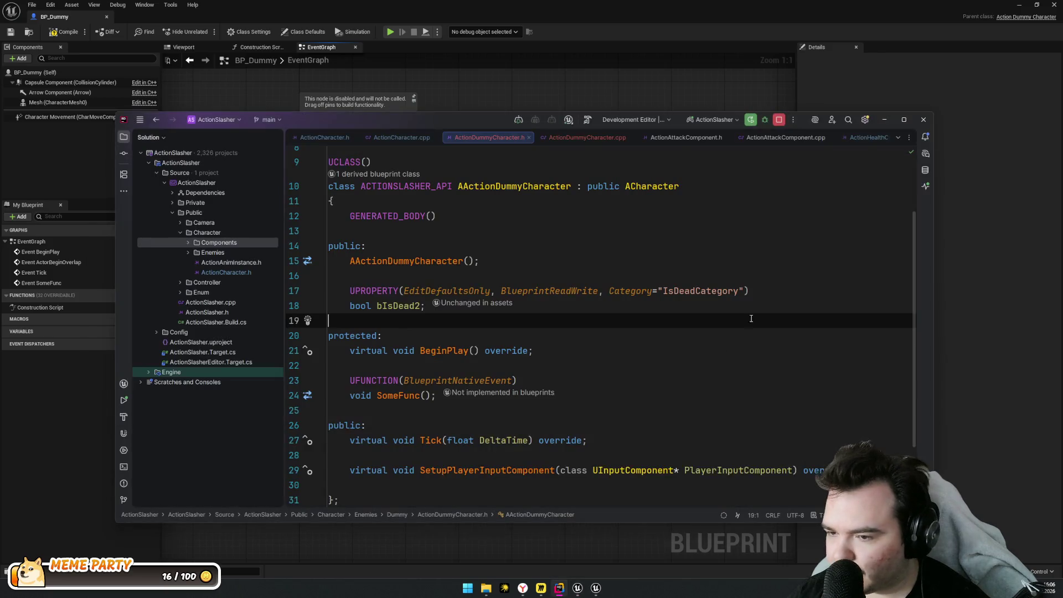
Add SomeFunc(); after Super::BeginPlay() in ActionDummyCharacter.cpp and Live Code with Ctrl+Alt+F11
{"action": "scroll", "coordinate": [552, 339], "scroll_direction": "down", "scroll_amount": 3}
{"action": "double_click", "coordinate": [399, 306]}
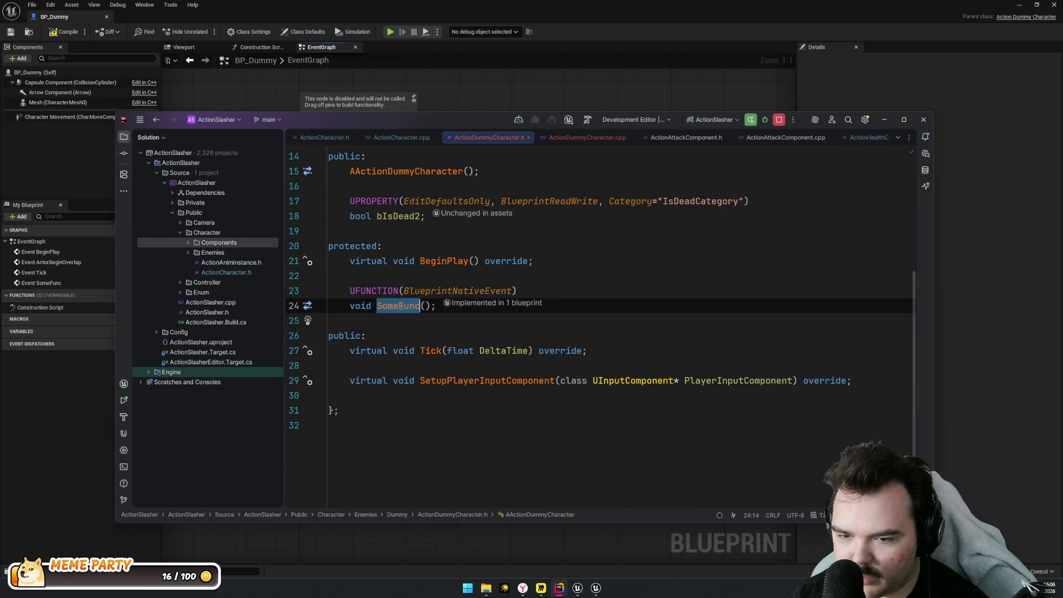
{"action": "left_click", "coordinate": [441, 261], "text": "ctrl"}
{"action": "left_click", "coordinate": [517, 283]}
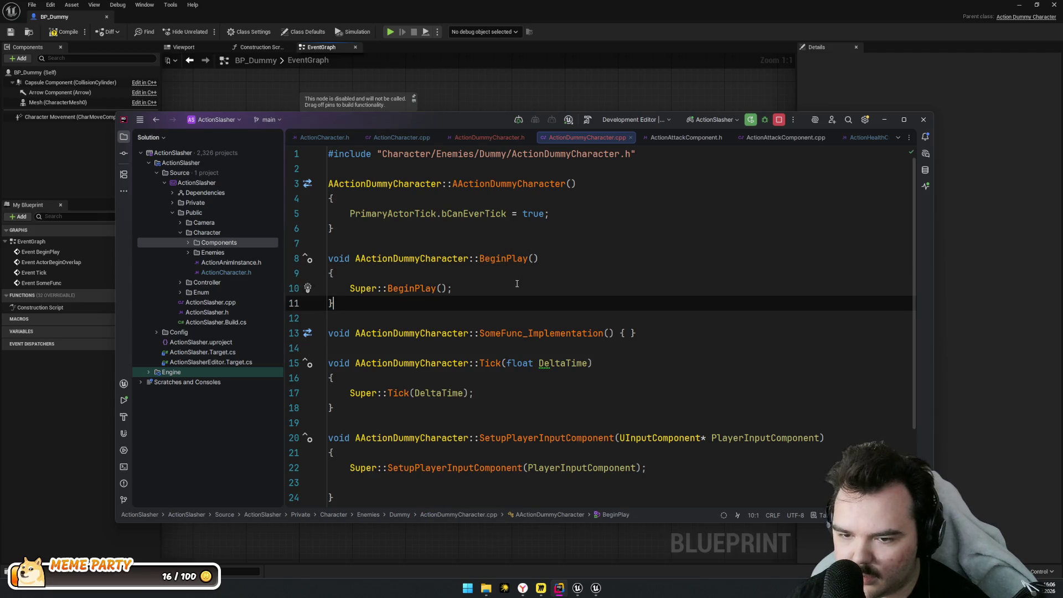
{"action": "key", "text": "Return"}
{"action": "type", "text": "SomeFunc();"}
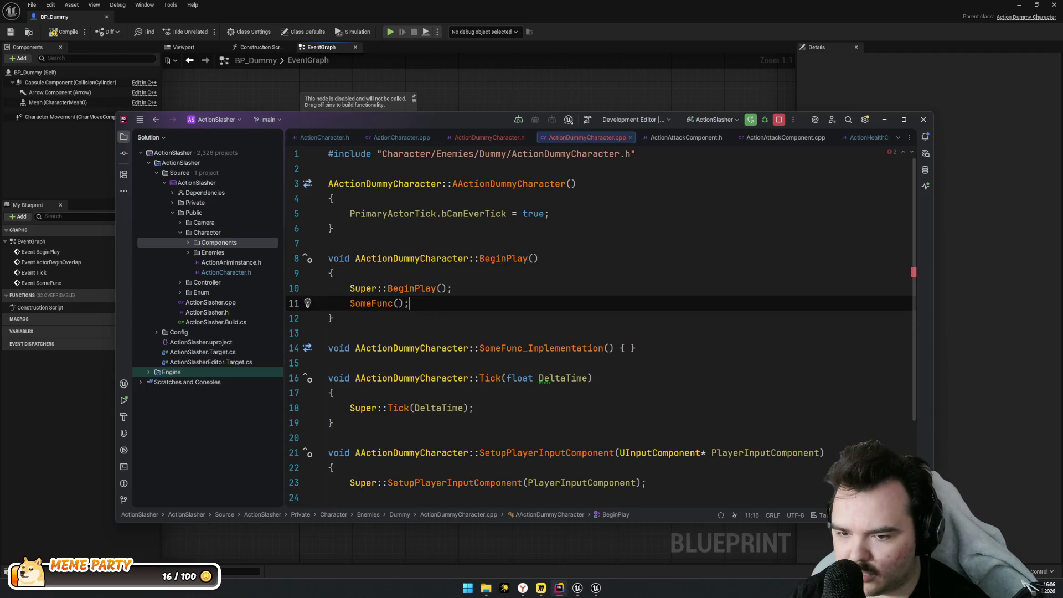
{"action": "scroll", "coordinate": [510, 299], "scroll_direction": "down", "scroll_amount": 1}
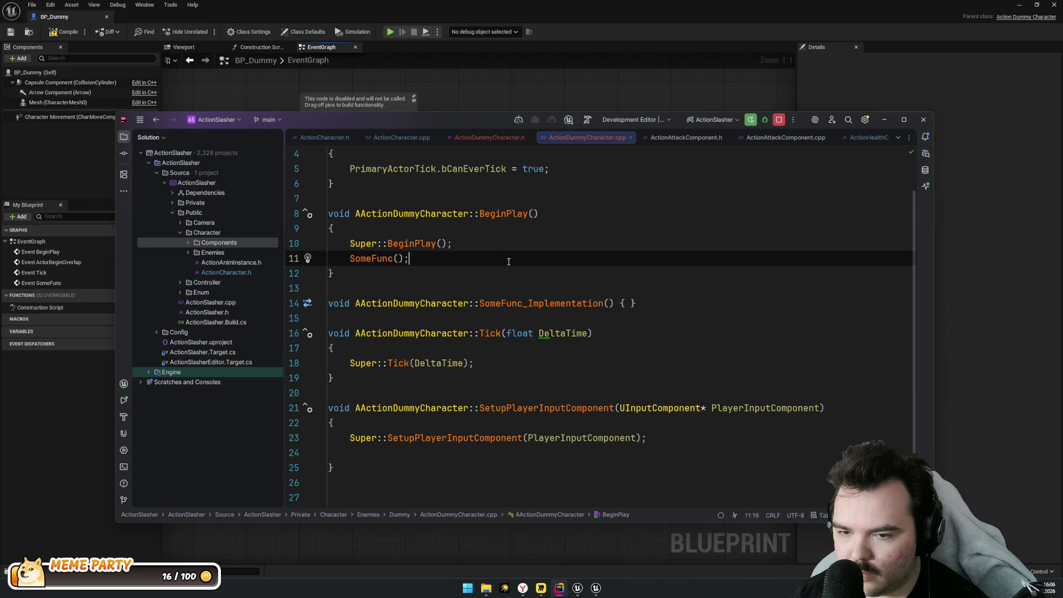
{"action": "key", "text": "ctrl+alt+F11"}
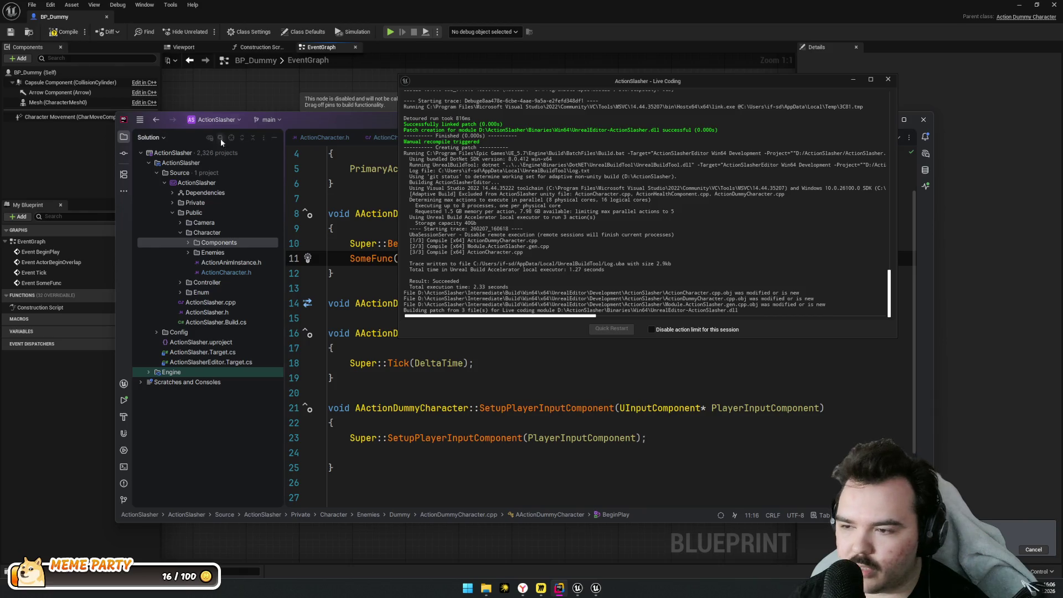
Close the BP_Dummy editor, place a BP_Dummy instance in L_Camp, and run a quick play test
{"action": "left_click", "coordinate": [61, 32]}
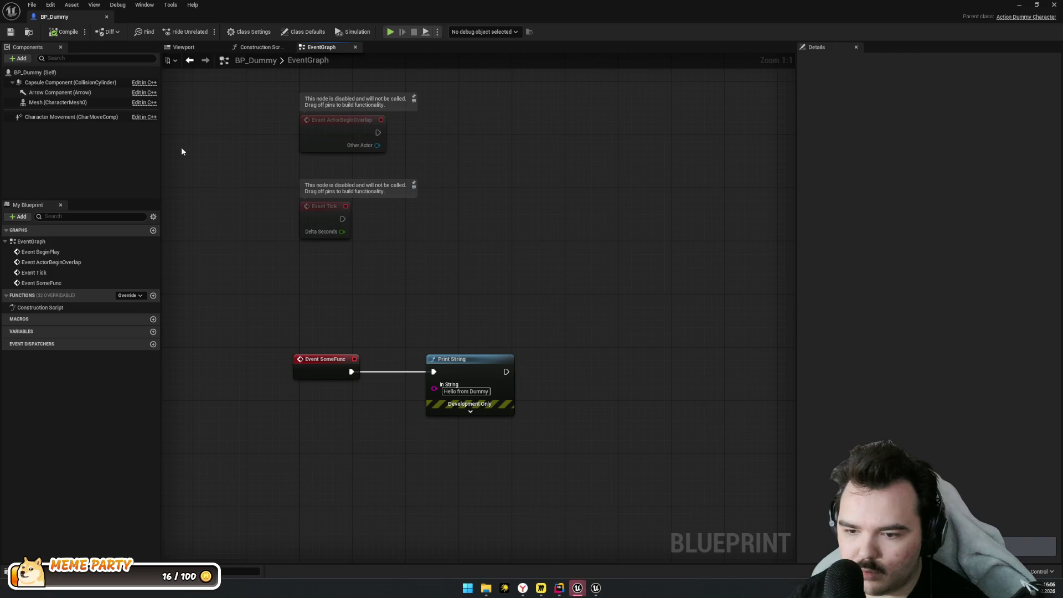
{"action": "left_click", "coordinate": [107, 17]}
{"action": "left_click_drag", "start_coordinate": [126, 421], "coordinate": [93, 206]}
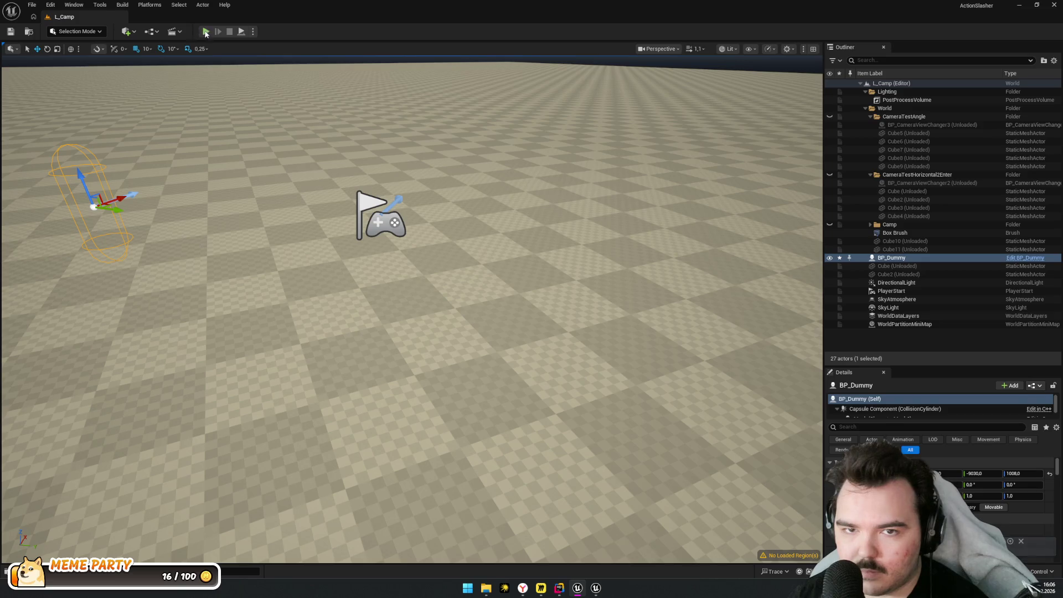
{"action": "left_click", "coordinate": [205, 32]}
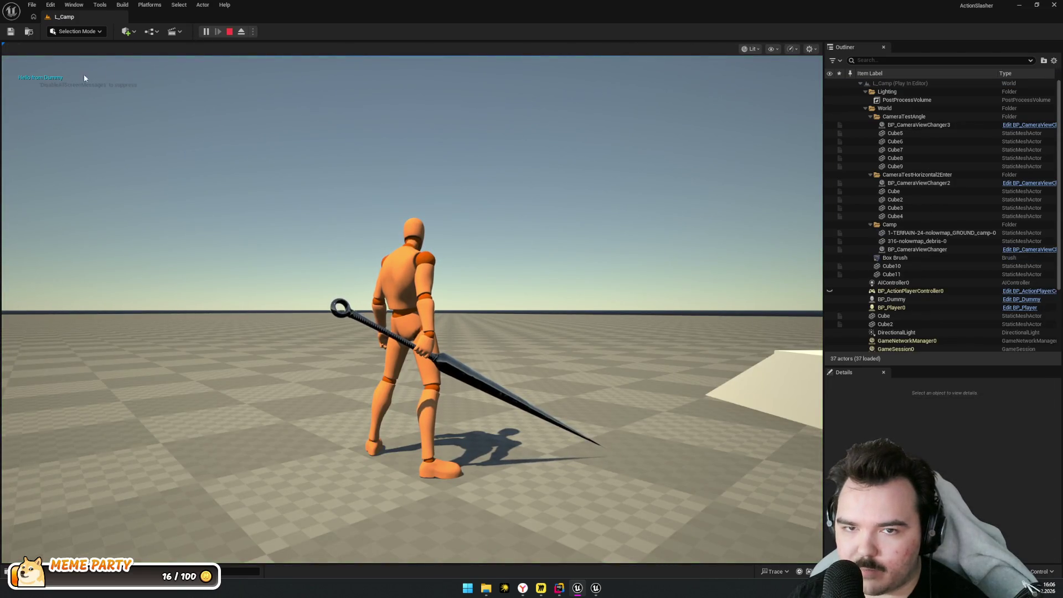
{"action": "left_click", "coordinate": [229, 31]}
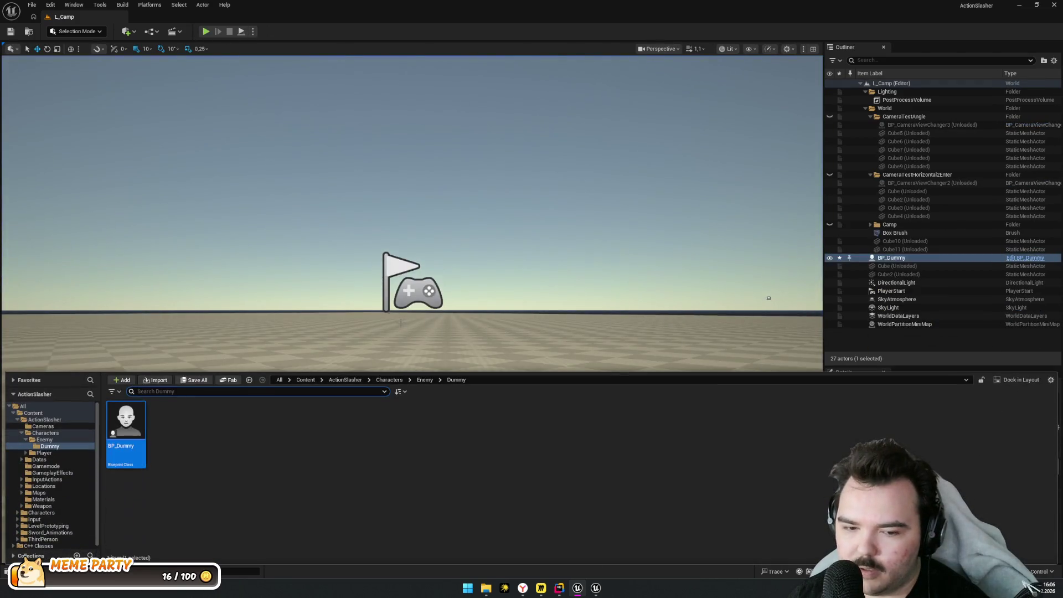
{"action": "key", "text": "alt+Tab"}
Review SomeFunc's BlueprintNativeEvent declaration and _Implementation definition, then reopen BP_Dummy
{"action": "left_click", "coordinate": [382, 258]}
{"action": "key", "text": "ctrl+b"}
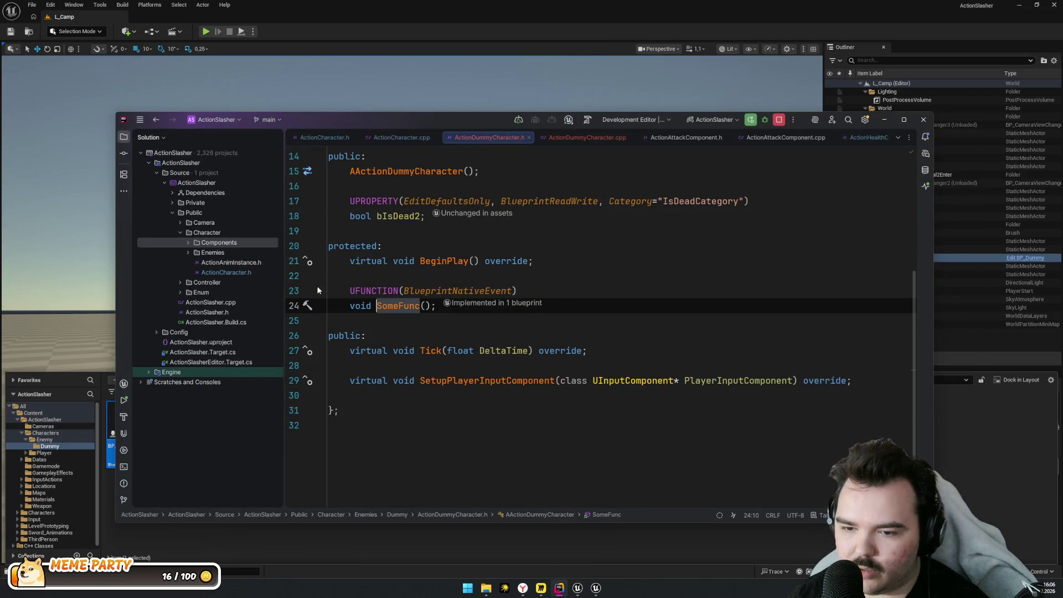
{"action": "key", "text": "Down"}
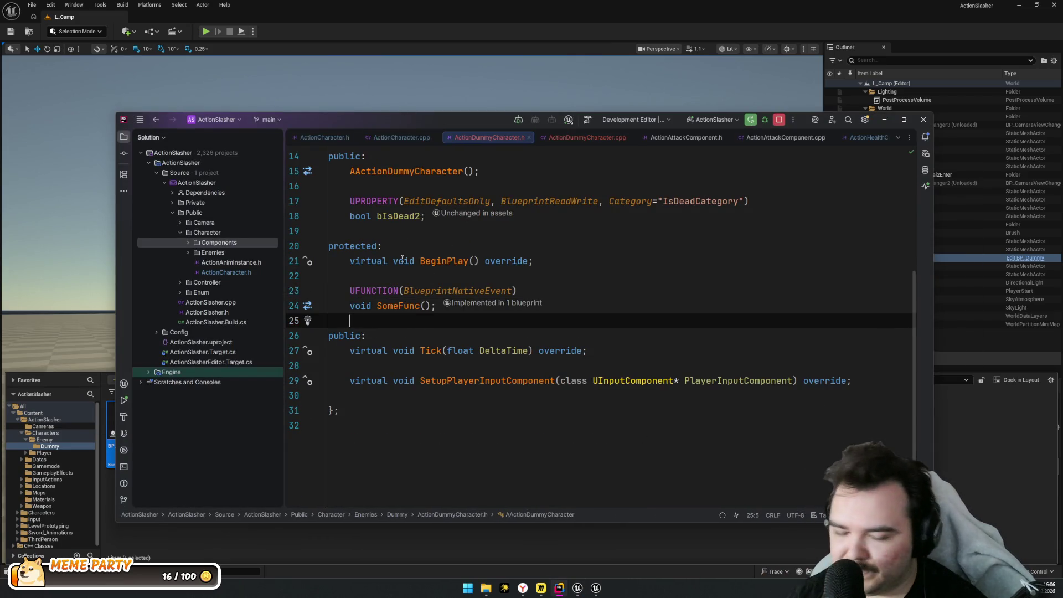
{"action": "key", "text": "Up"}
{"action": "key", "text": "shift+Up"}
{"action": "key", "text": "ctrl+shift+Right"}
{"action": "key", "text": "ctrl+shift+Right"}
{"action": "key", "text": "shift+Right"}
{"action": "key", "text": "shift+Right"}
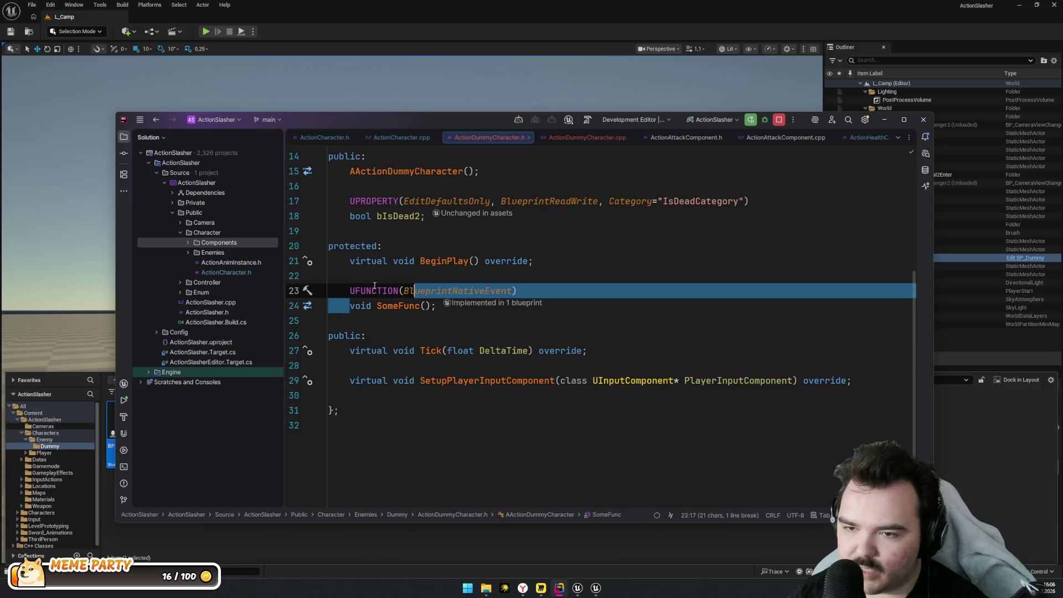
{"action": "key", "text": "ctrl+b"}
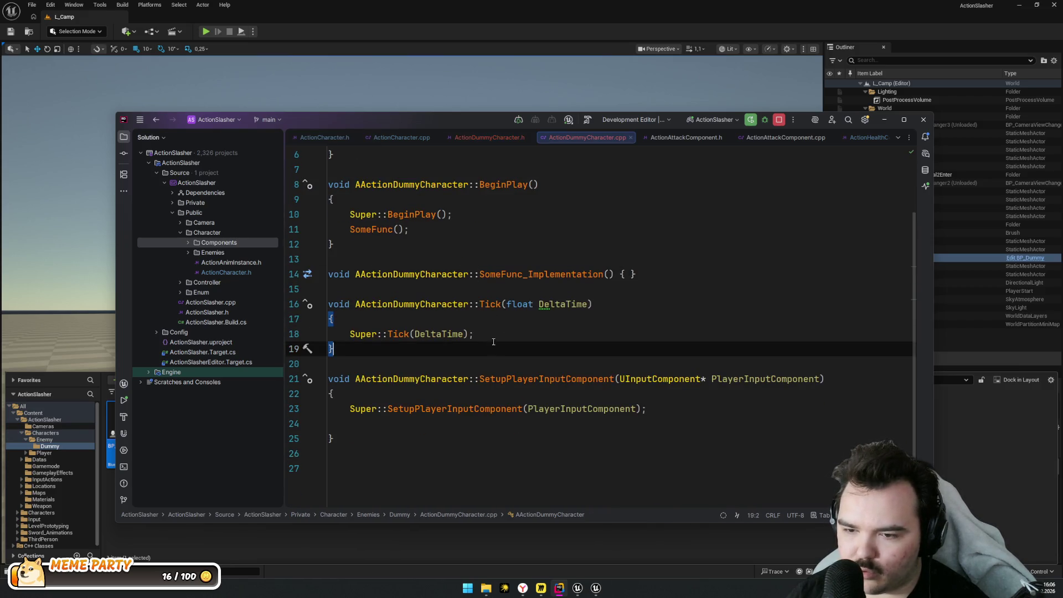
{"action": "key", "text": "alt+Tab"}
{"action": "double_click", "coordinate": [126, 429]}
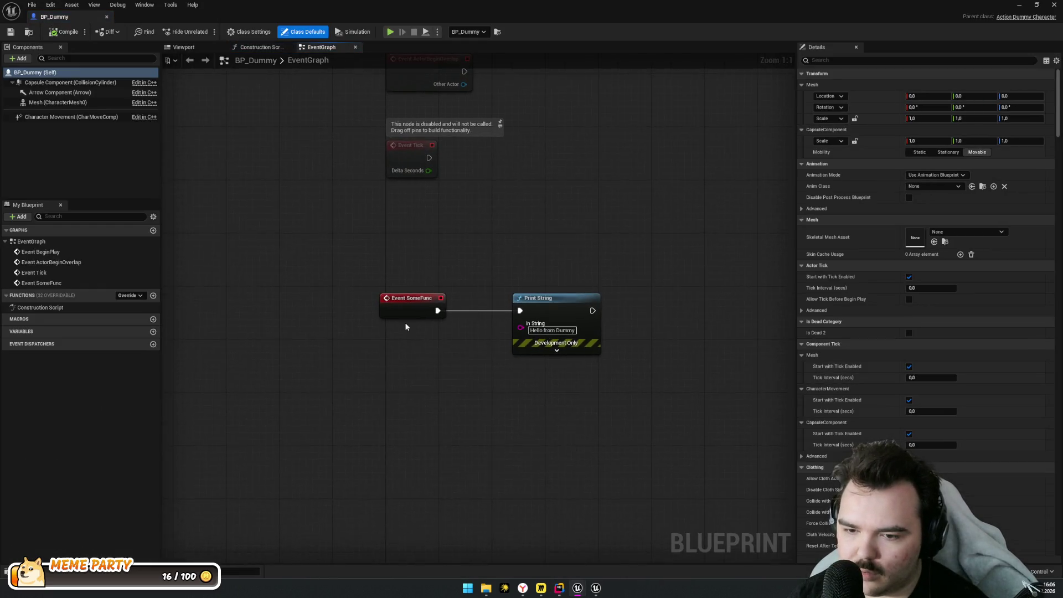
Move the Event SomeFunc node right toward Print String and box-select the connected pair
{"action": "left_click_drag", "start_coordinate": [394, 298], "coordinate": [440, 298]}
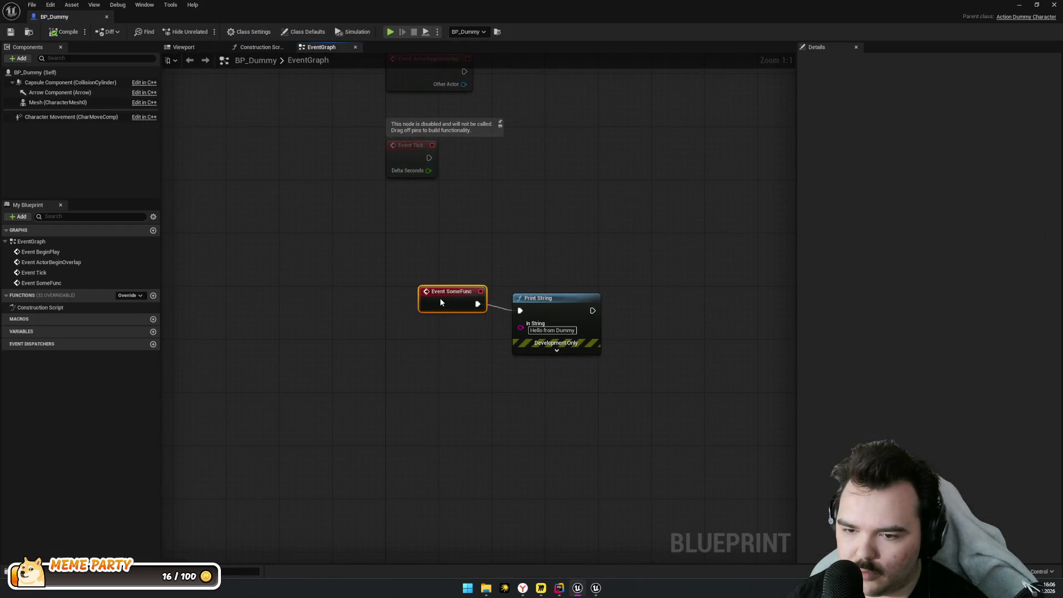
{"action": "left_click", "coordinate": [554, 299]}
{"action": "mouse_move", "coordinate": [695, 294]}
{"action": "left_mouse_down"}
{"action": "mouse_move", "coordinate": [391, 368]}
{"action": "mouse_move", "coordinate": [380, 396]}
{"action": "mouse_move", "coordinate": [460, 366]}
{"action": "left_mouse_up"}
{"action": "left_click_drag", "start_coordinate": [640, 241], "coordinate": [401, 363]}
{"action": "mouse_move", "coordinate": [706, 252]}
{"action": "left_mouse_down"}
{"action": "mouse_move", "coordinate": [437, 366]}
{"action": "mouse_move", "coordinate": [443, 424]}
{"action": "left_mouse_up"}
{"action": "left_click", "coordinate": [443, 424]}
{"action": "key", "text": "alt+Tab"}
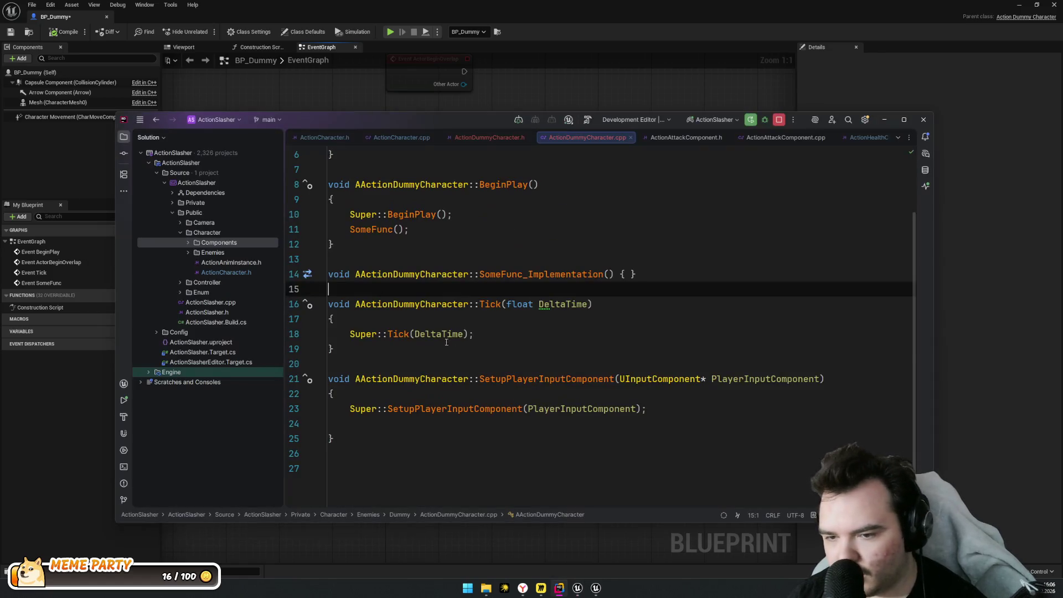
Rename SomeFunc_Implementation to SomeFunc in the .cpp and split its empty body onto separate lines
{"action": "left_click_drag", "start_coordinate": [614, 274], "coordinate": [524, 275]}
{"action": "key", "text": "BackSpace"}
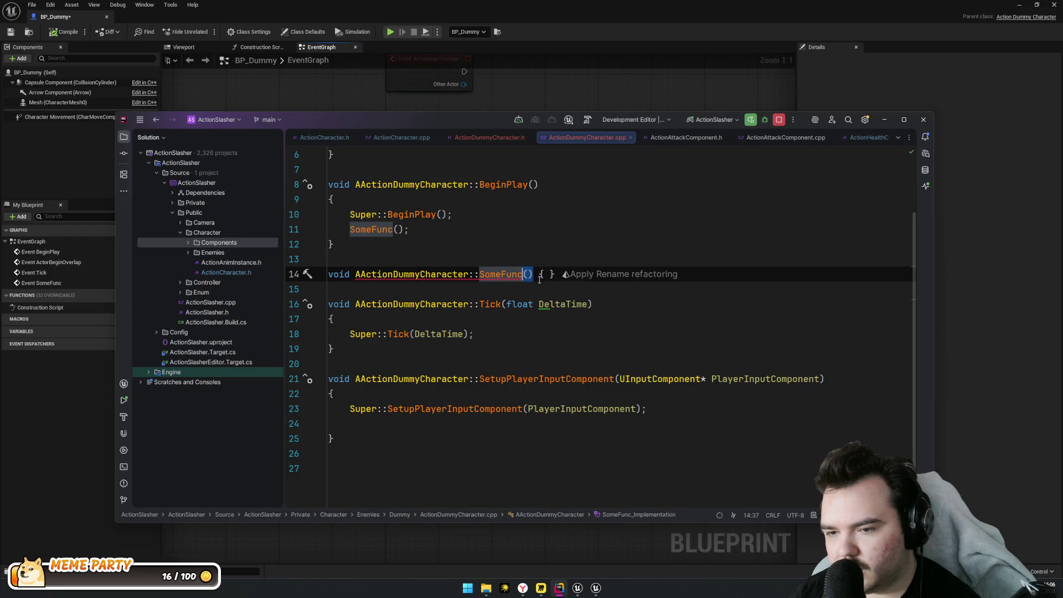
{"action": "key", "text": "Return"}
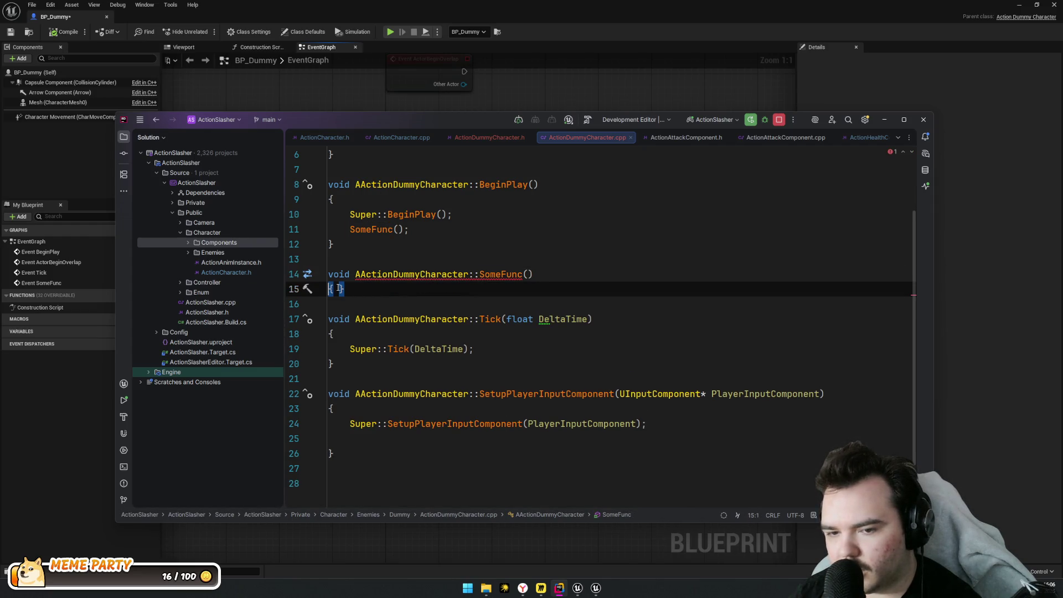
{"action": "key", "text": "Return"}
{"action": "left_click", "coordinate": [363, 230]}
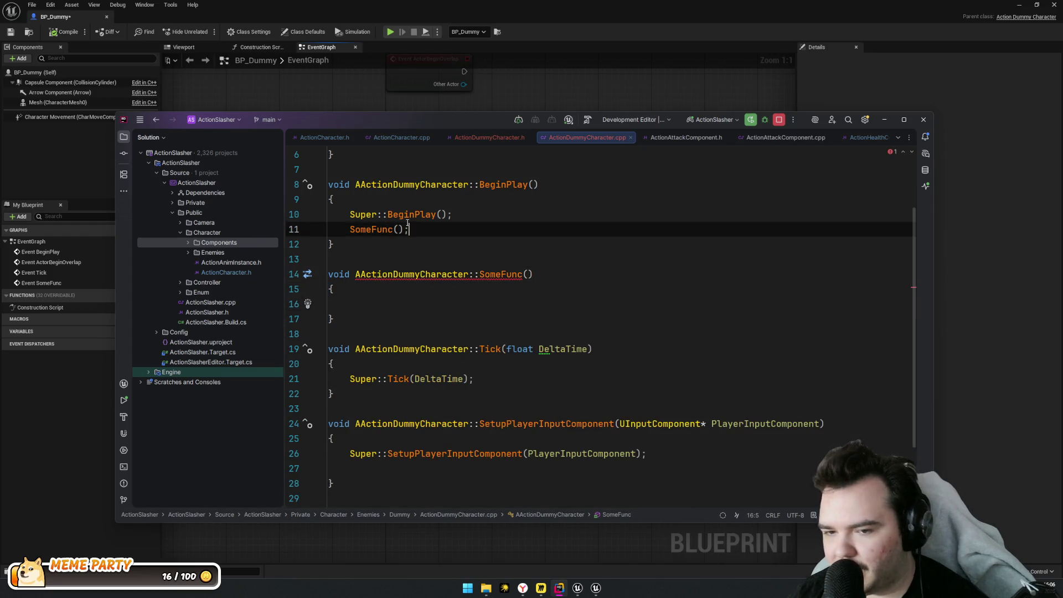
In the header, change the specifier to Blueprintable, declare SomeFunc virtual void, and Live Code
{"action": "left_click", "coordinate": [379, 230], "text": "ctrl"}
{"action": "left_click", "coordinate": [410, 344]}
{"action": "scroll", "coordinate": [421, 332], "scroll_direction": "down", "scroll_amount": 3}
{"action": "left_click", "coordinate": [463, 327]}
{"action": "double_click", "coordinate": [462, 327]}
{"action": "type", "text": "Bluep"}
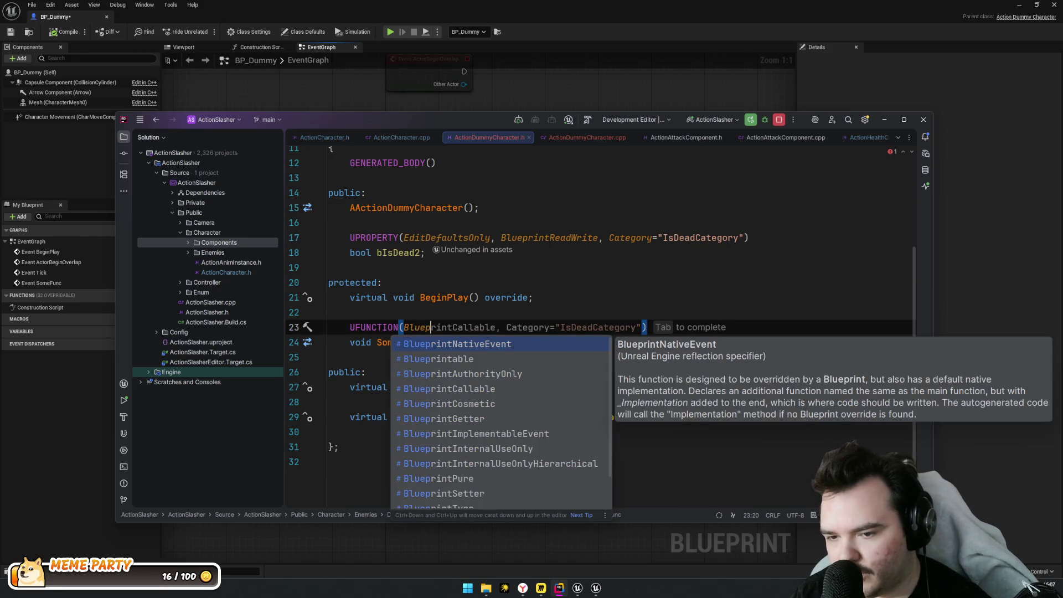
{"action": "type", "text": "rintable"}
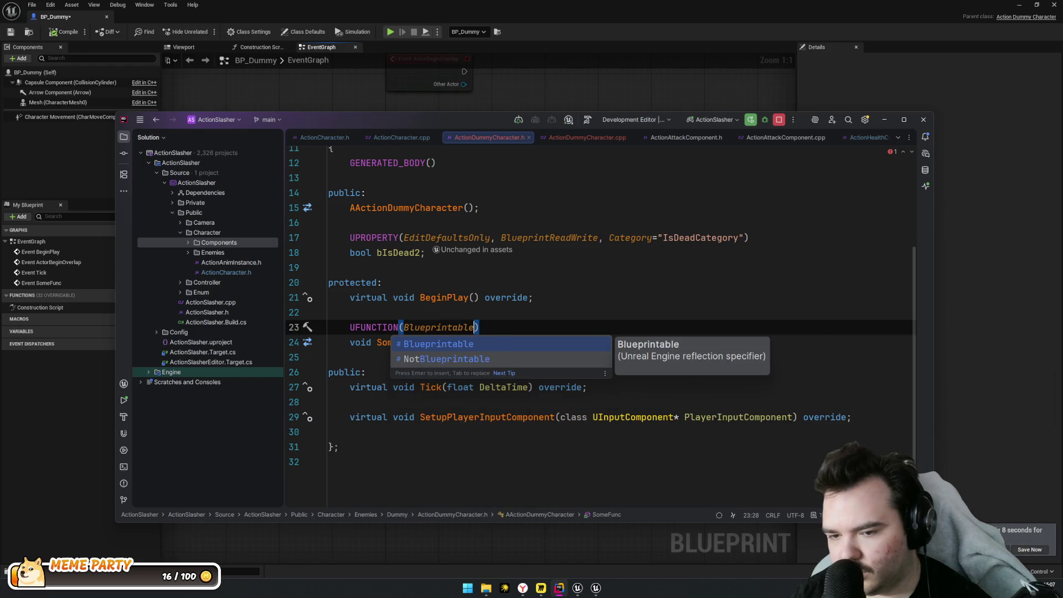
{"action": "key", "text": "Return"}
{"action": "left_click", "coordinate": [372, 343]}
{"action": "type", "text": "vir"}
{"action": "key", "text": "Tab"}
{"action": "type", "text": "void"}
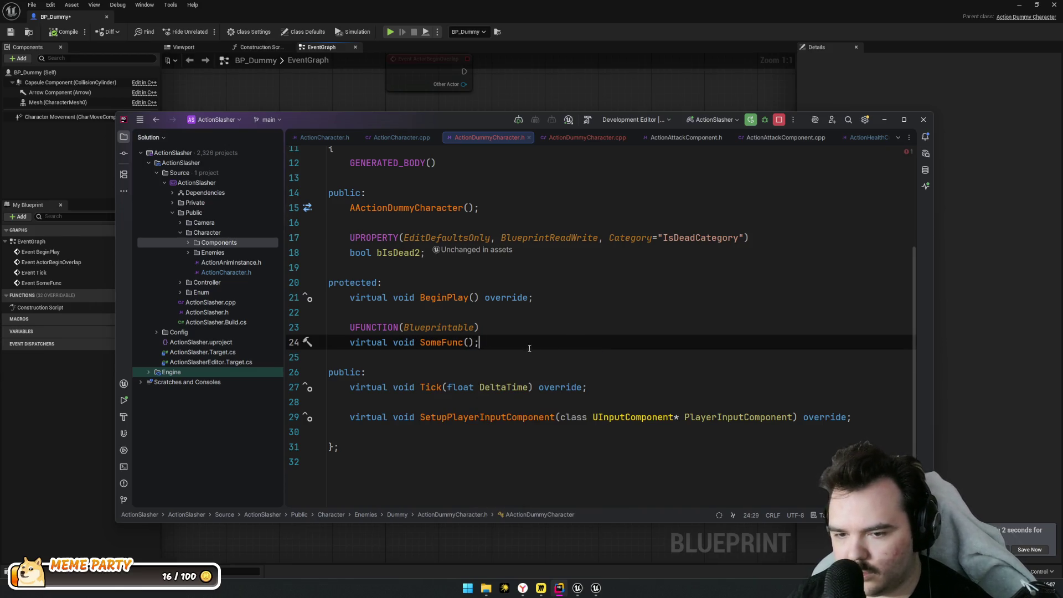
{"action": "key", "text": "ctrl+alt+F11"}
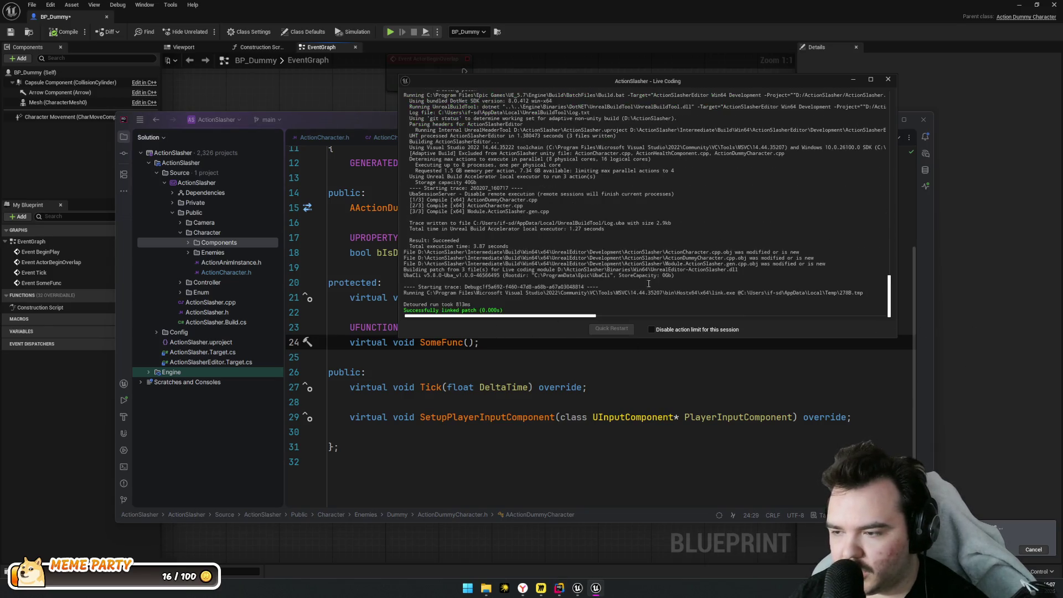
{"action": "left_click", "coordinate": [999, 303]}
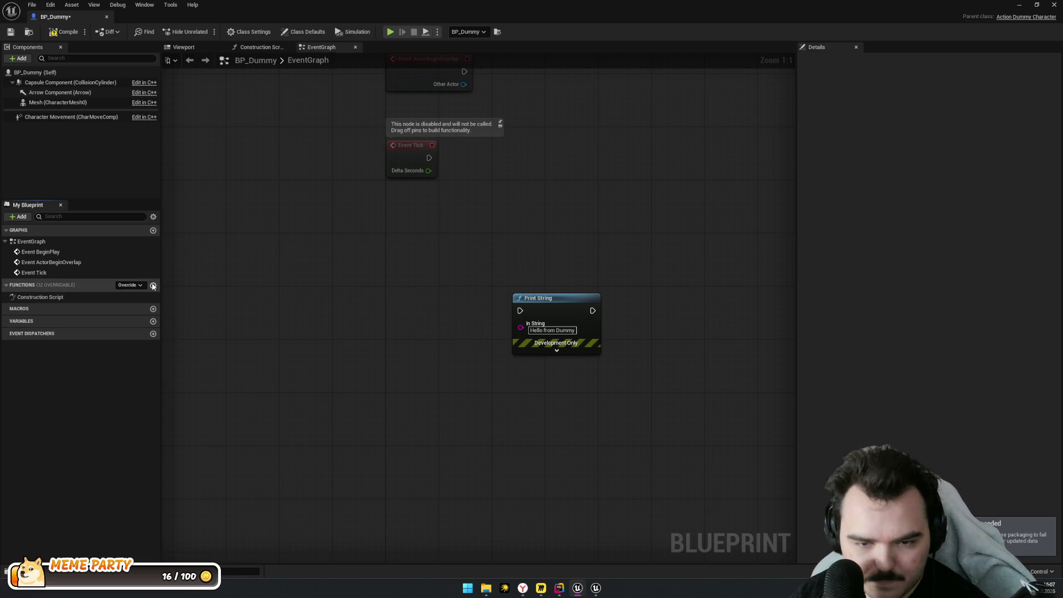
Add and remove a test function, then check the Functions Override list for SomeFunc
{"action": "left_click", "coordinate": [153, 285]}
{"action": "key", "text": "Escape"}
{"action": "key", "text": "Delete"}
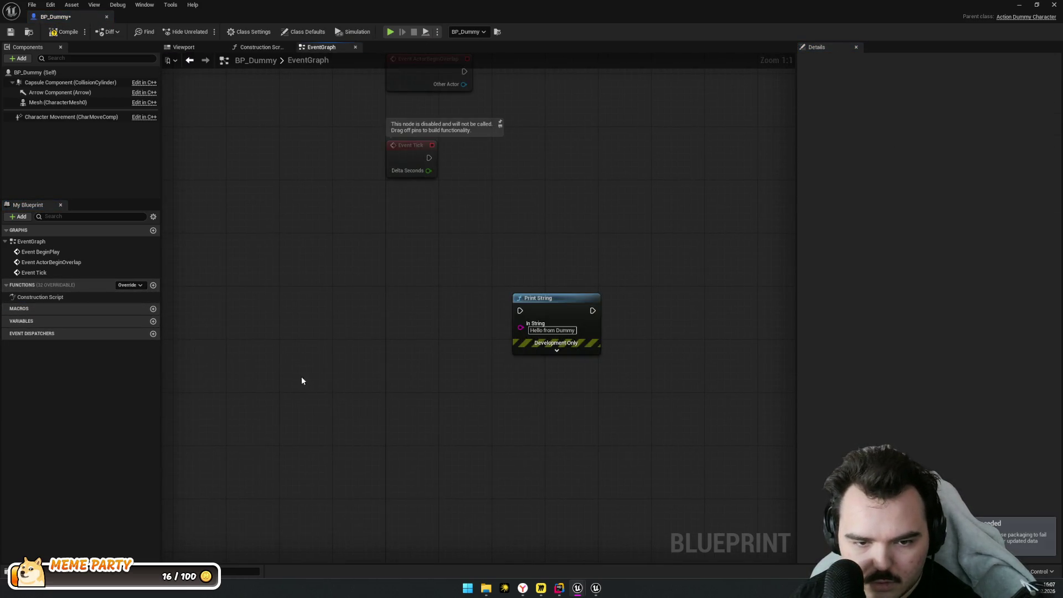
{"action": "left_click", "coordinate": [127, 286]}
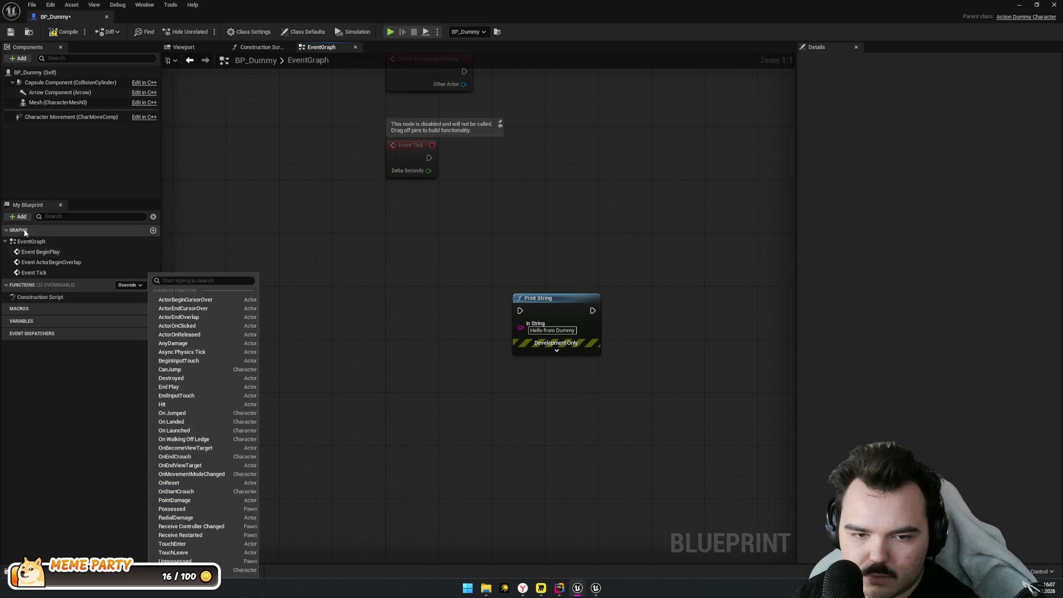
{"action": "left_click", "coordinate": [146, 229]}
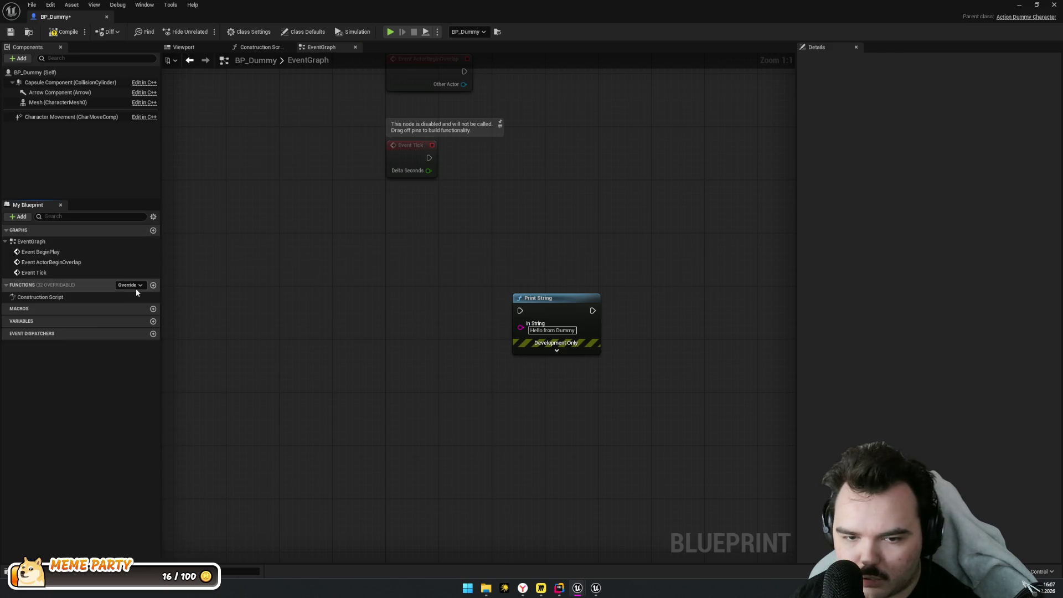
{"action": "left_click", "coordinate": [131, 287]}
{"action": "left_click", "coordinate": [380, 306]}
Search the graph's action menu for SomeFunc, find nothing, and go back to Rider
{"action": "right_click", "coordinate": [383, 304]}
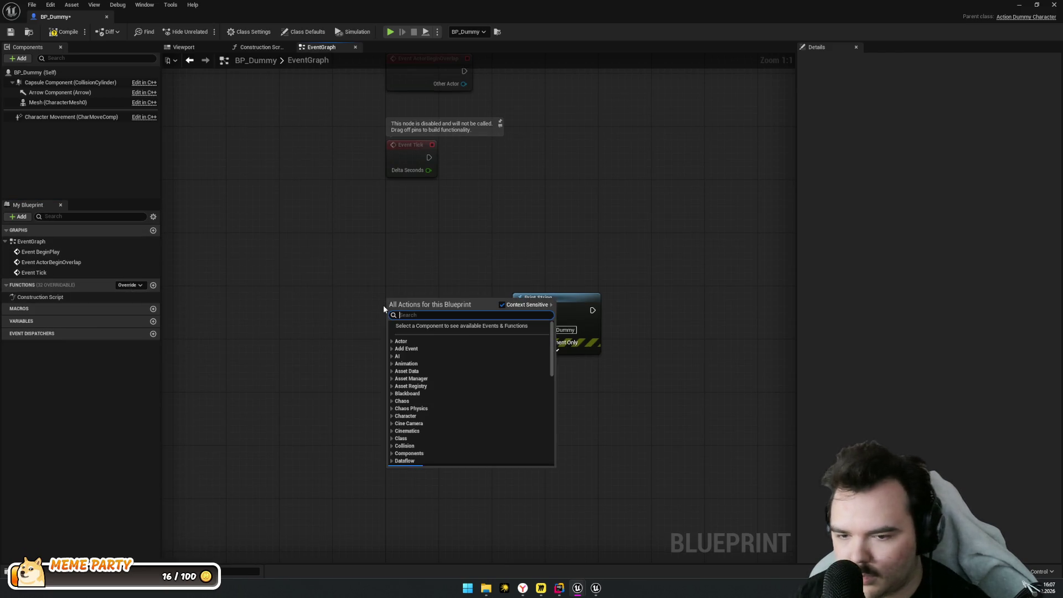
{"action": "type", "text": "s"}
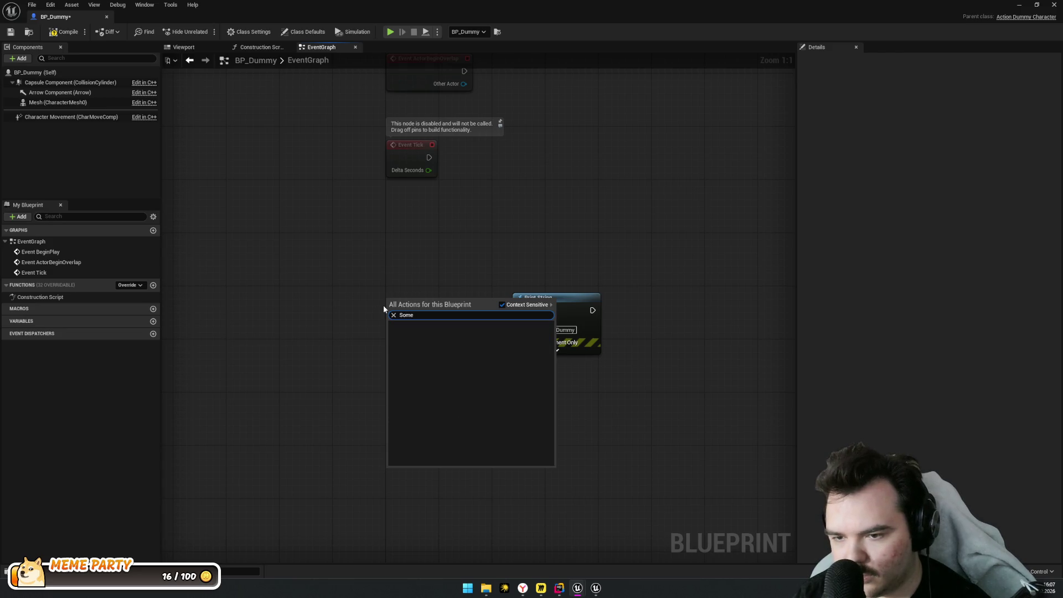
{"action": "key", "text": "Escape"}
{"action": "key", "text": "alt+Tab"}
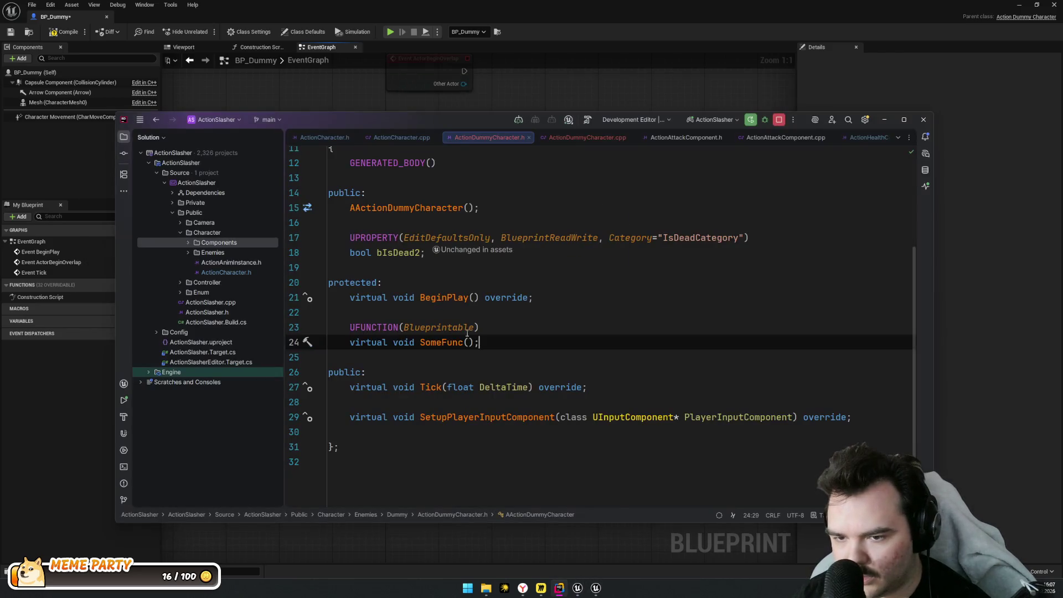
Replace Blueprintable with BlueprintImplementableEvent in SomeFunc's UFUNCTION specifier
{"action": "left_click", "coordinate": [447, 327]}
{"action": "double_click", "coordinate": [448, 328]}
{"action": "type", "text": "Bluep"}
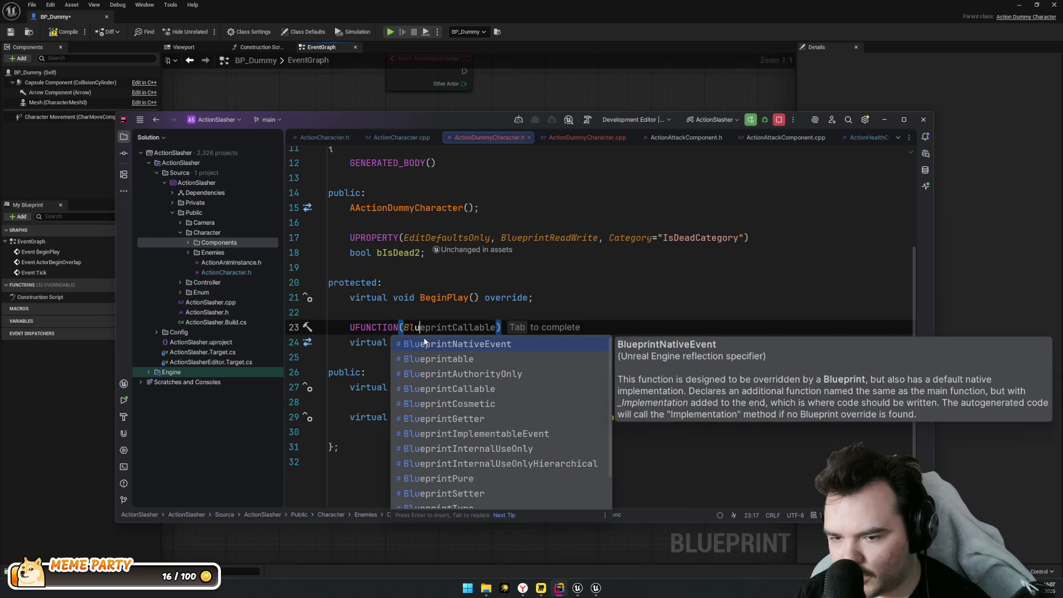
{"action": "type", "text": "rint"}
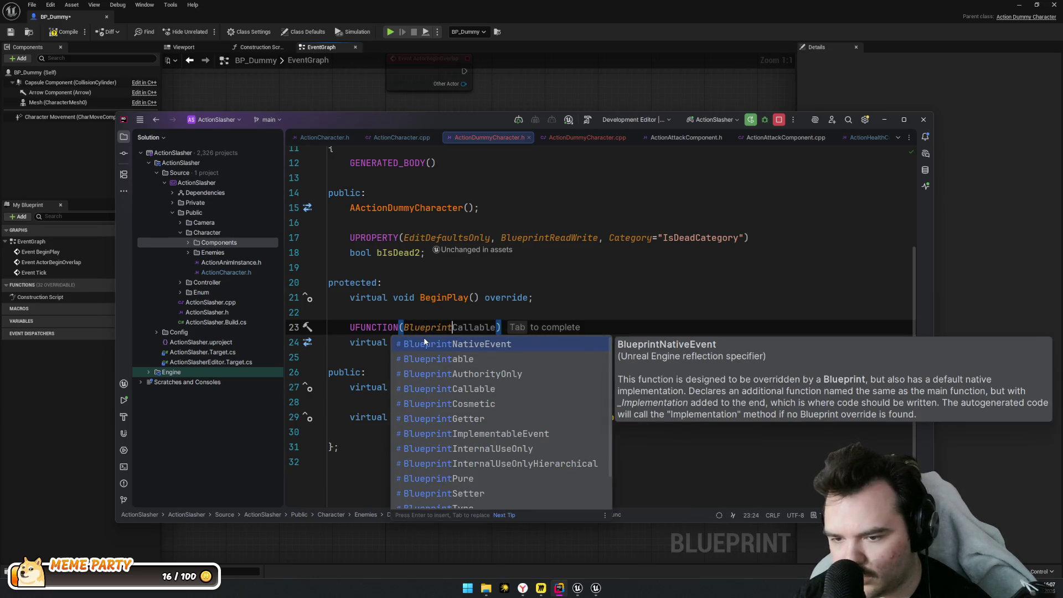
{"action": "key", "text": "Down"}
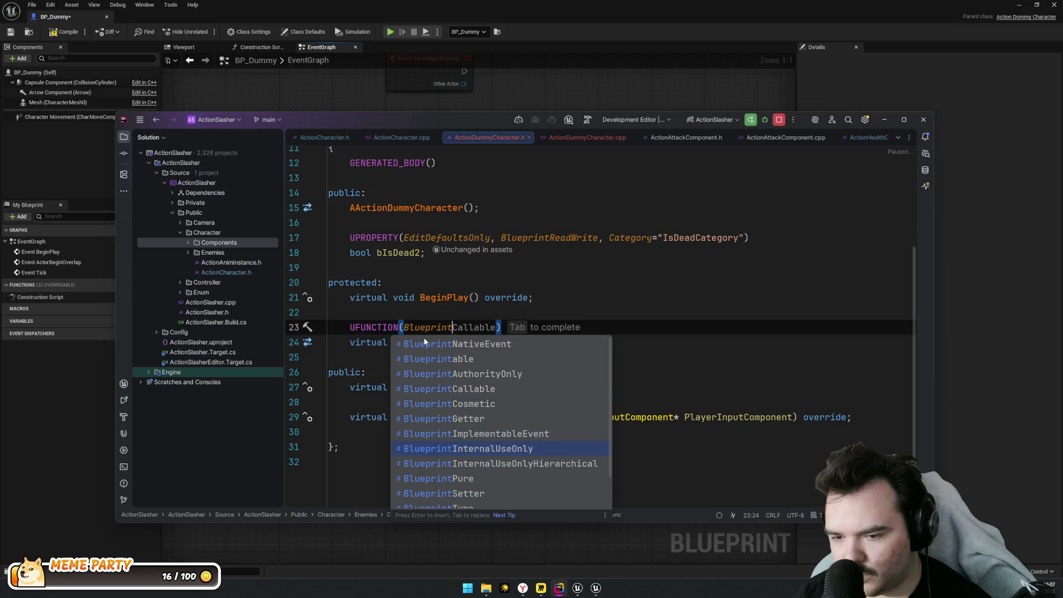
{"action": "key", "text": "Down"}
{"action": "key", "text": "Down"}
{"action": "key", "text": "Down"}
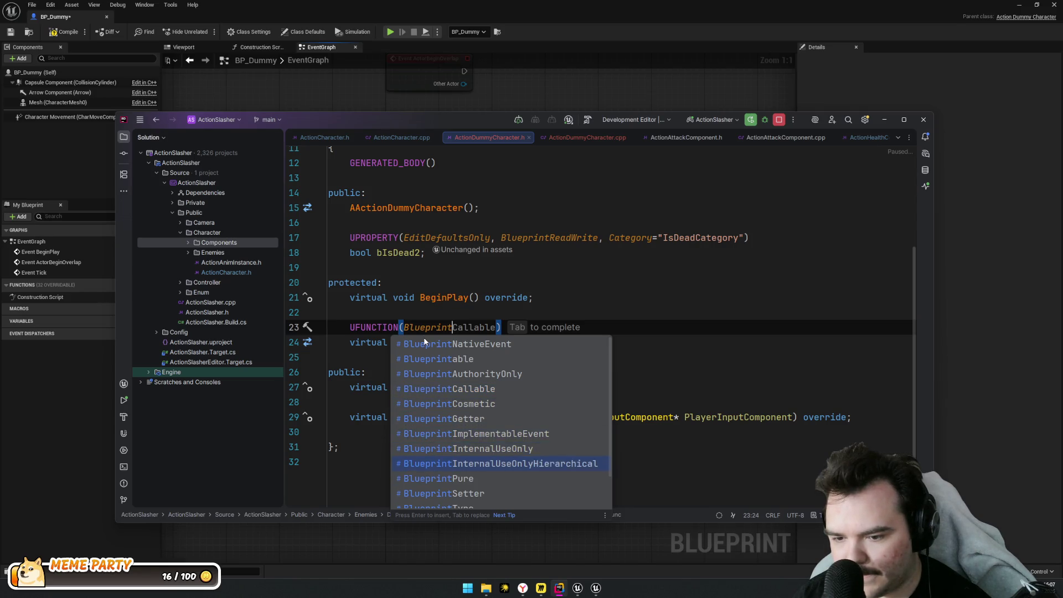
{"action": "key", "text": "Up"}
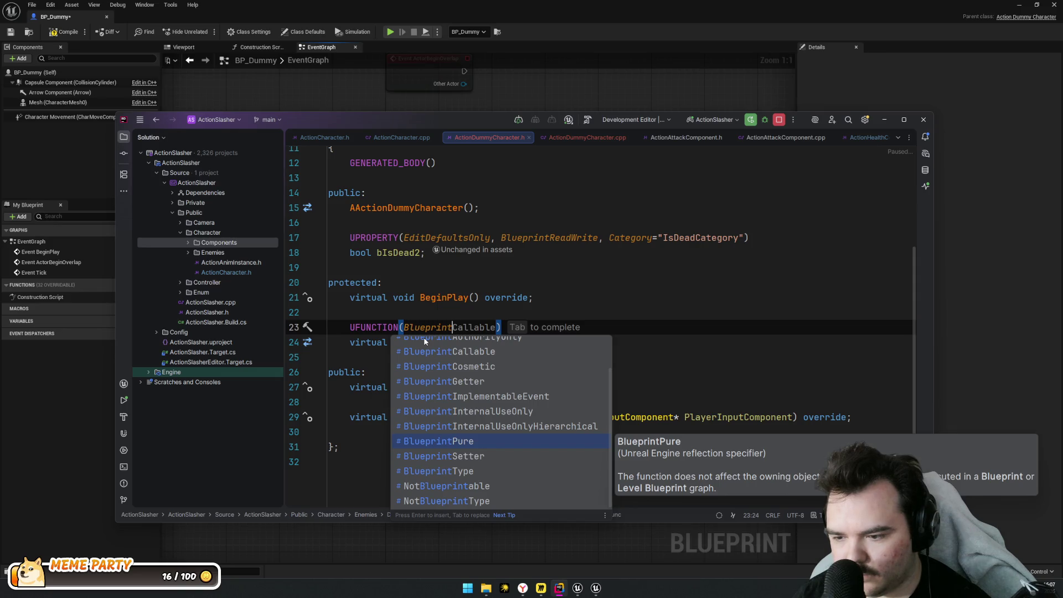
{"action": "key", "text": "Down"}
{"action": "key", "text": "Down"}
{"action": "key", "text": "Down"}
{"action": "key", "text": "Down"}
{"action": "key", "text": "Up"}
{"action": "key", "text": "Up"}
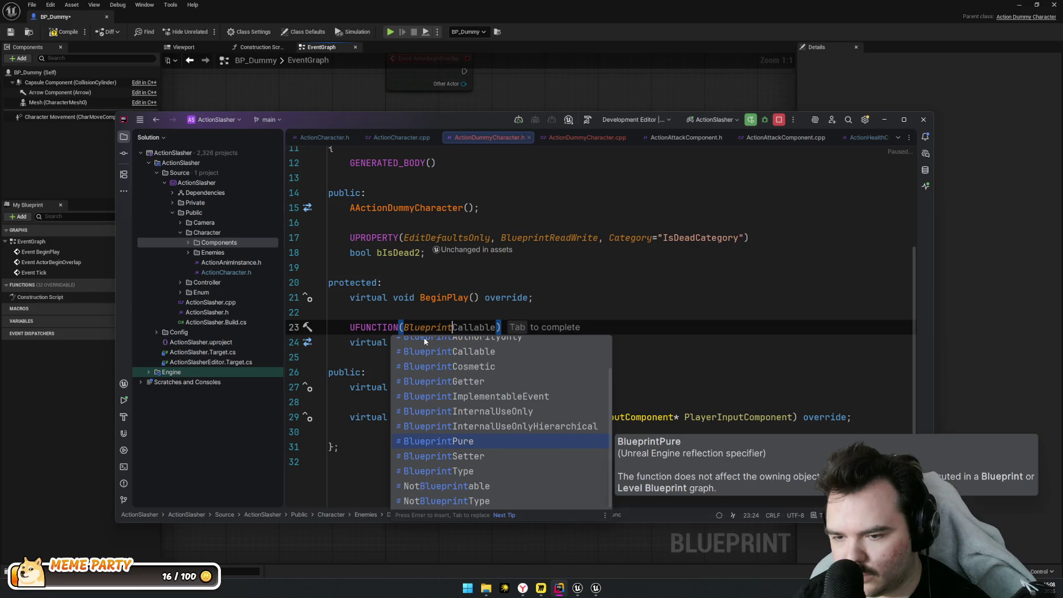
{"action": "key", "text": "Up"}
{"action": "key", "text": "Up"}
{"action": "key", "text": "Up"}
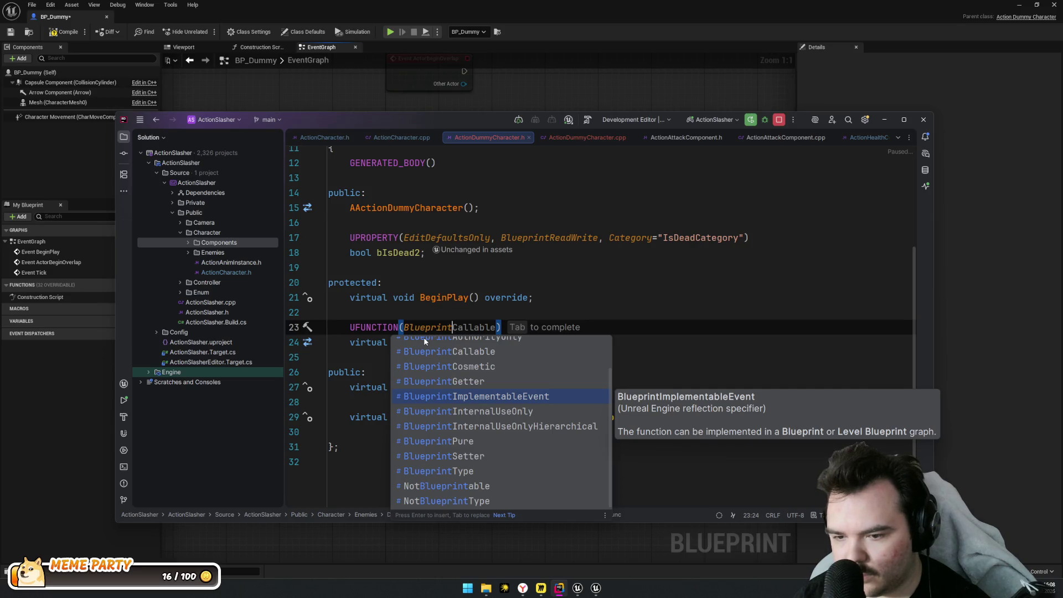
{"action": "key", "text": "Tab"}
Trigger a Live Coding recompile of the header change
{"action": "left_click", "coordinate": [524, 350]}
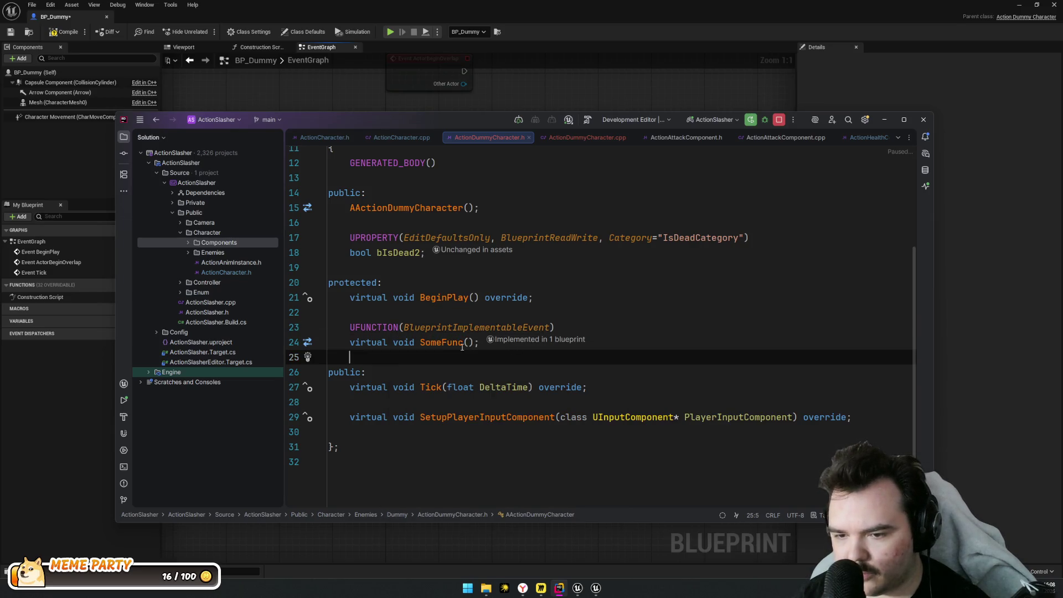
{"action": "key", "text": "ctrl+alt+F11"}
{"action": "left_click", "coordinate": [379, 327]}
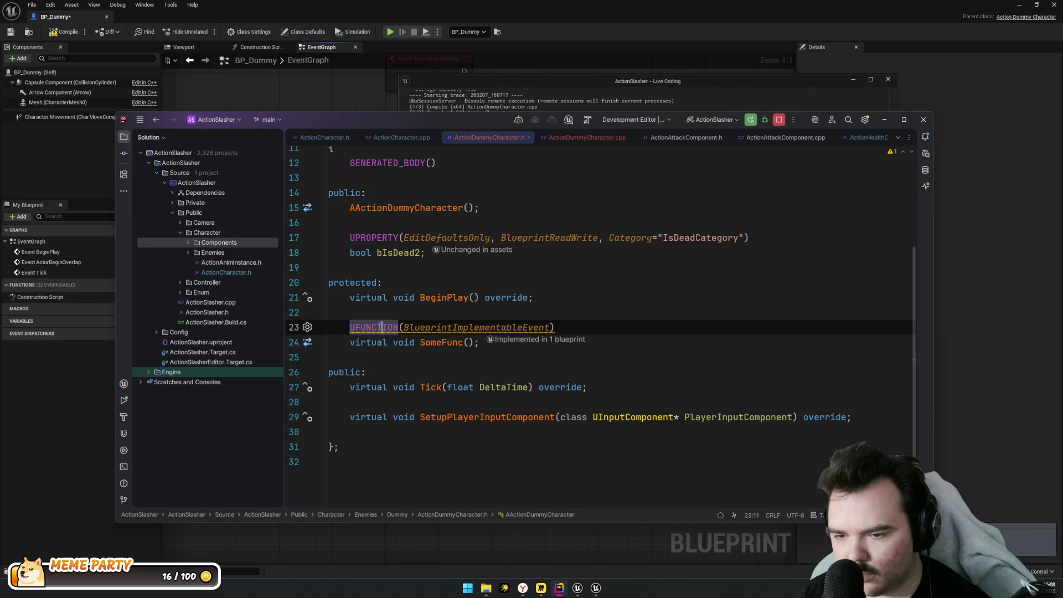
Delete BlueprintImplementableEvent to leave an empty UFUNCTION() and recompile successfully with Live Coding
{"action": "left_click", "coordinate": [487, 328]}
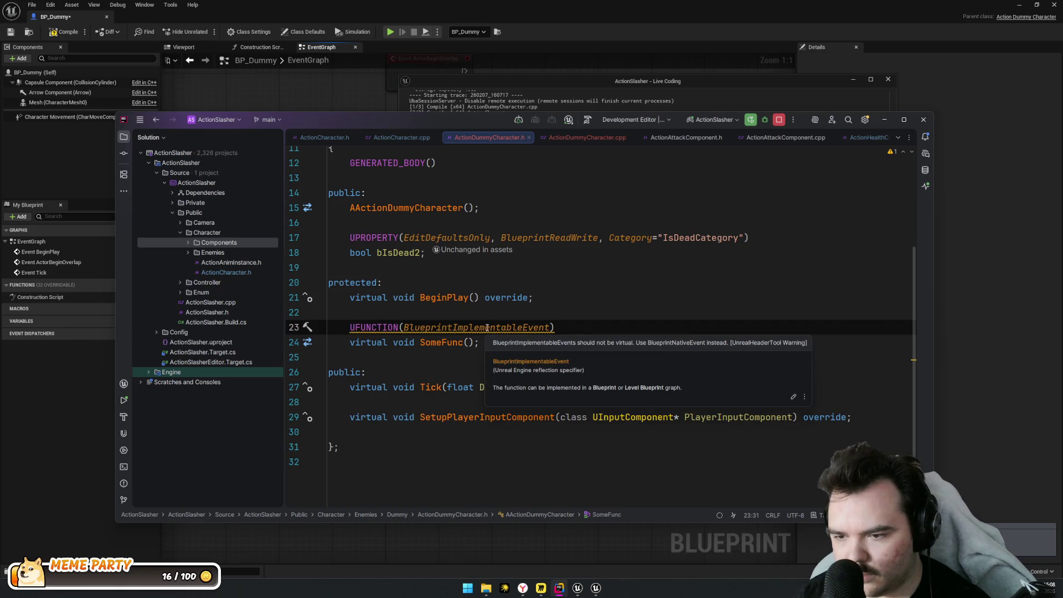
{"action": "double_click", "coordinate": [519, 327]}
{"action": "key", "text": "BackSpace"}
{"action": "left_click", "coordinate": [569, 332]}
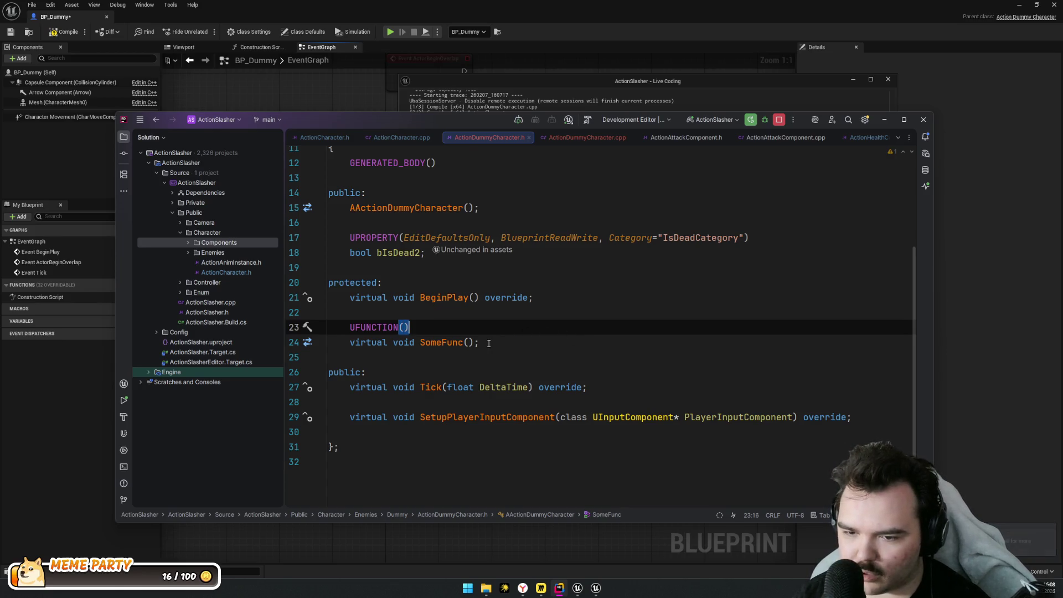
{"action": "key", "text": "ctrl+alt+F11"}
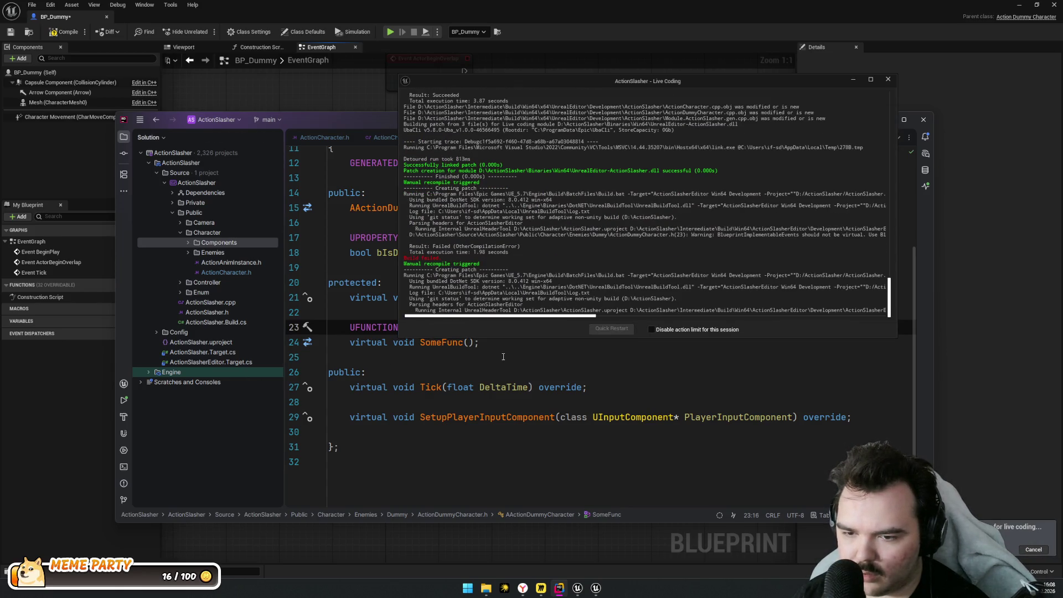
{"action": "left_click", "coordinate": [501, 373]}
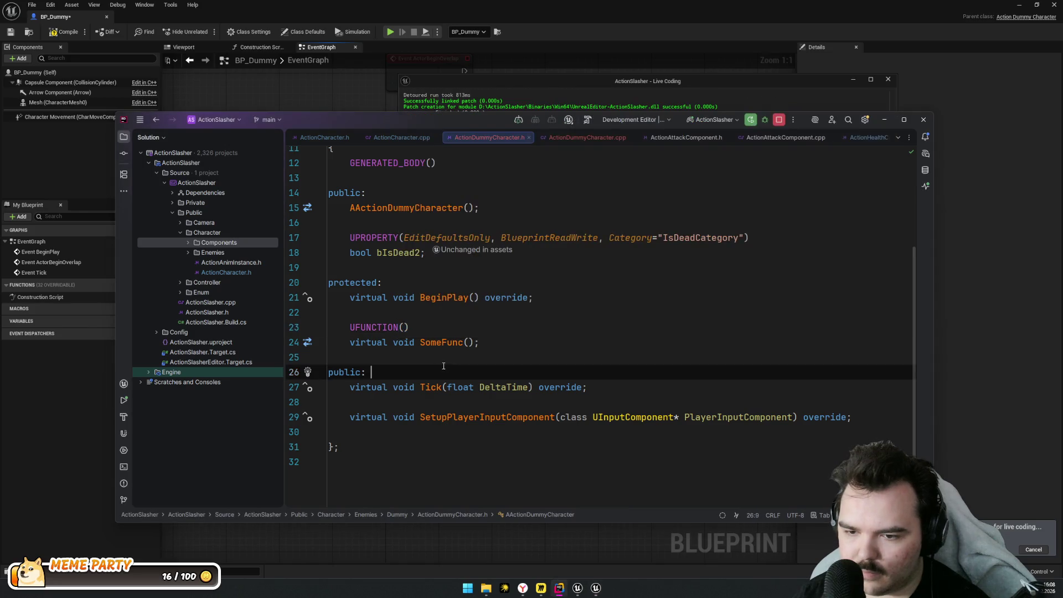
{"action": "left_click", "coordinate": [501, 338]}
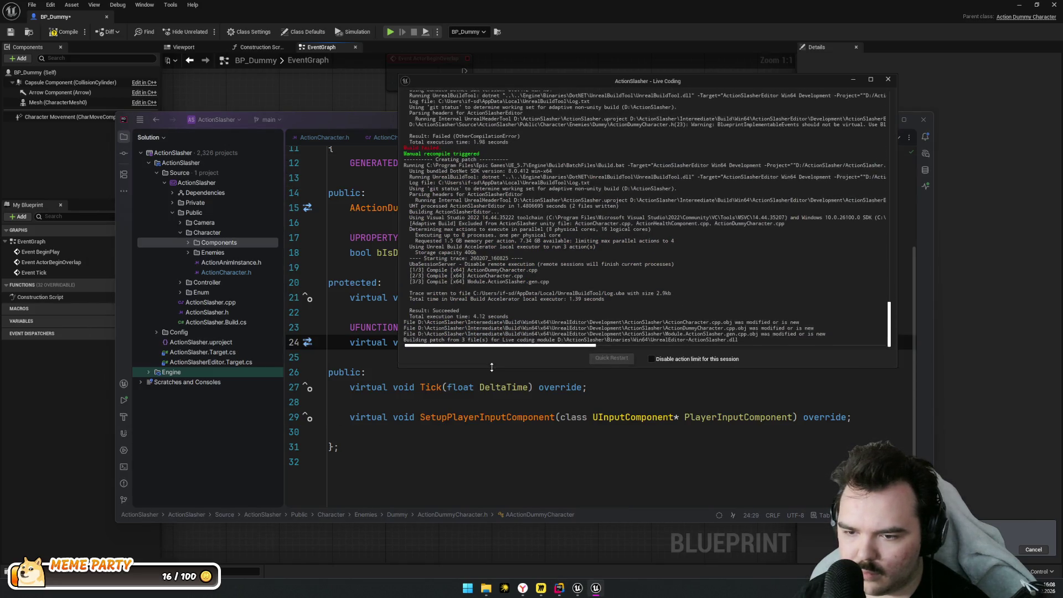
{"action": "left_click", "coordinate": [79, 414]}
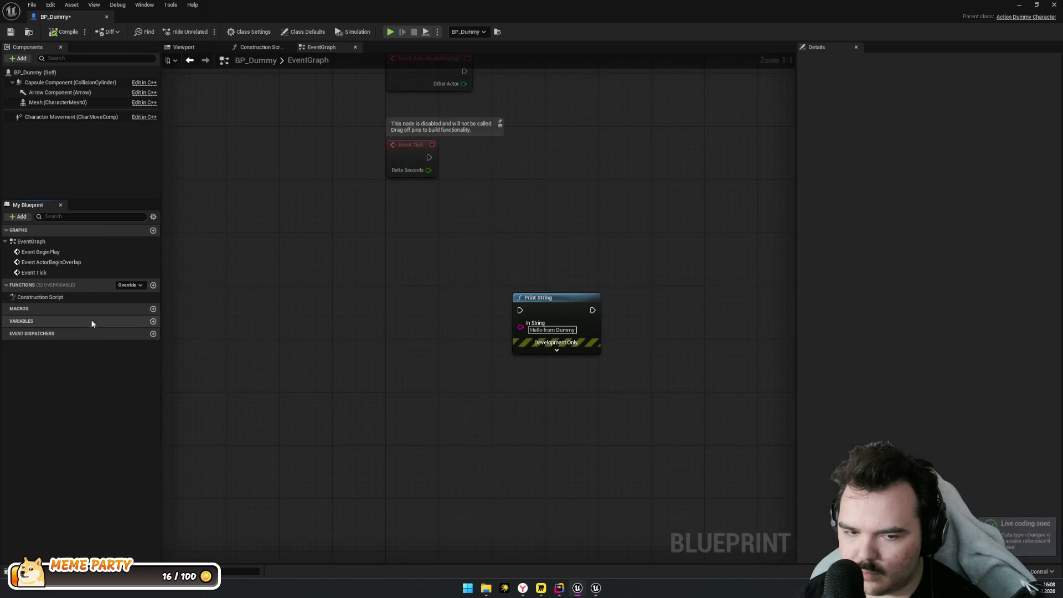
Search BP_Dummy's Override list for 'Some', confirm no SomeFunc appears, and return to Rider
{"action": "left_click", "coordinate": [132, 285]}
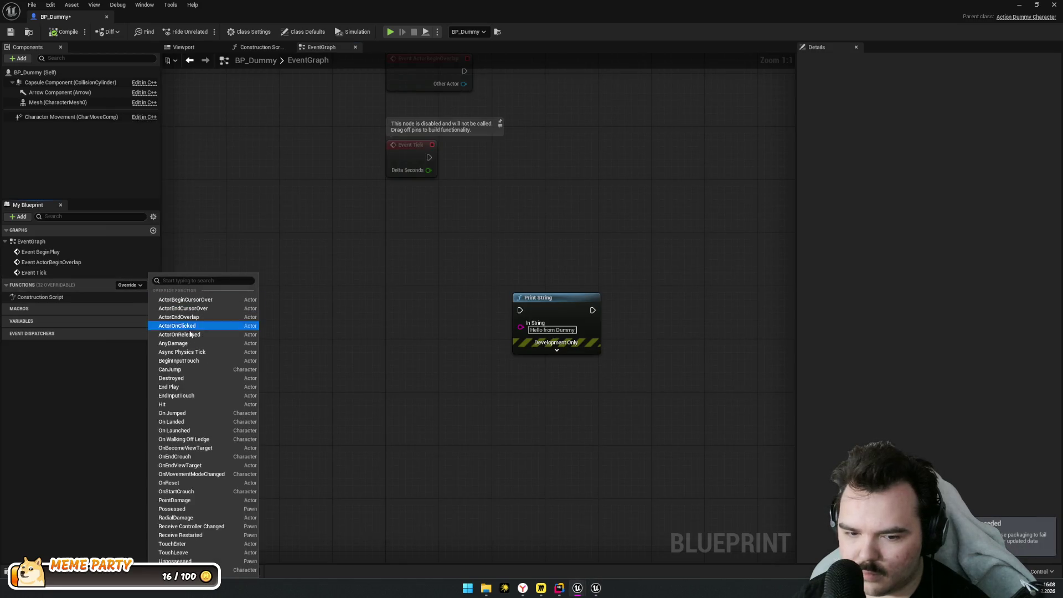
{"action": "left_click", "coordinate": [261, 432]}
{"action": "left_click", "coordinate": [260, 433]}
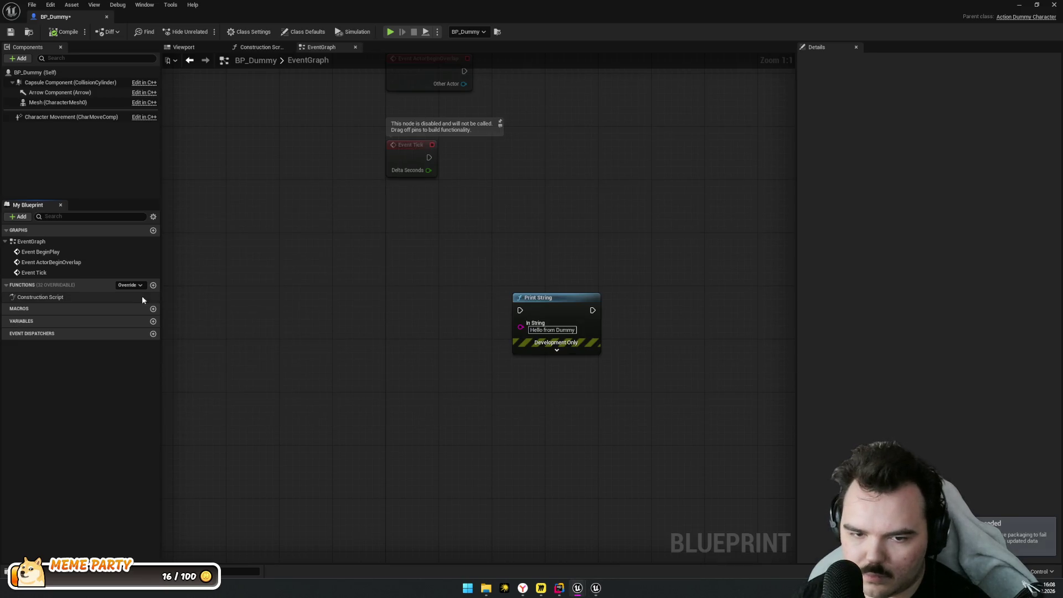
{"action": "left_click", "coordinate": [131, 284]}
{"action": "type", "text": "Some"}
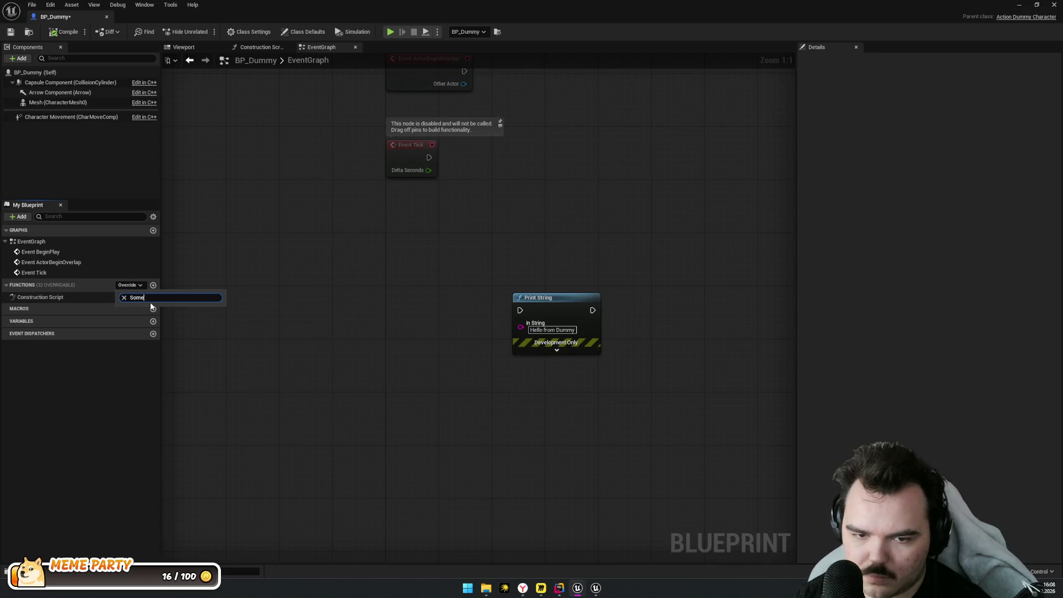
{"action": "left_click", "coordinate": [411, 265]}
{"action": "key", "text": "alt+Tab"}
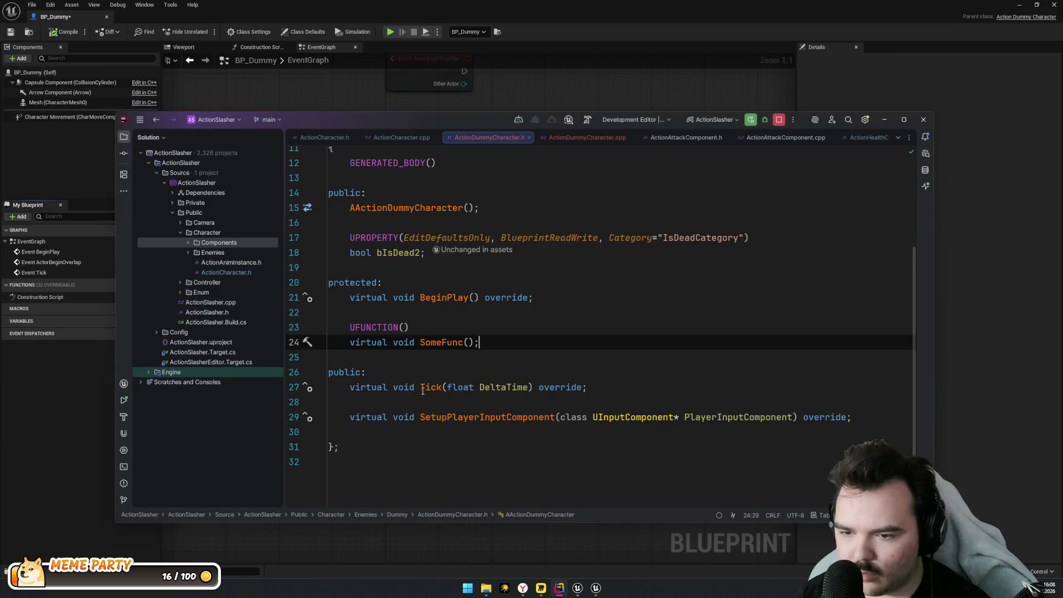
Add the BlueprintCallable and Blueprintable specifiers to SomeFunc's UFUNCTION, dropping the suggested Category
{"action": "left_click", "coordinate": [405, 327]}
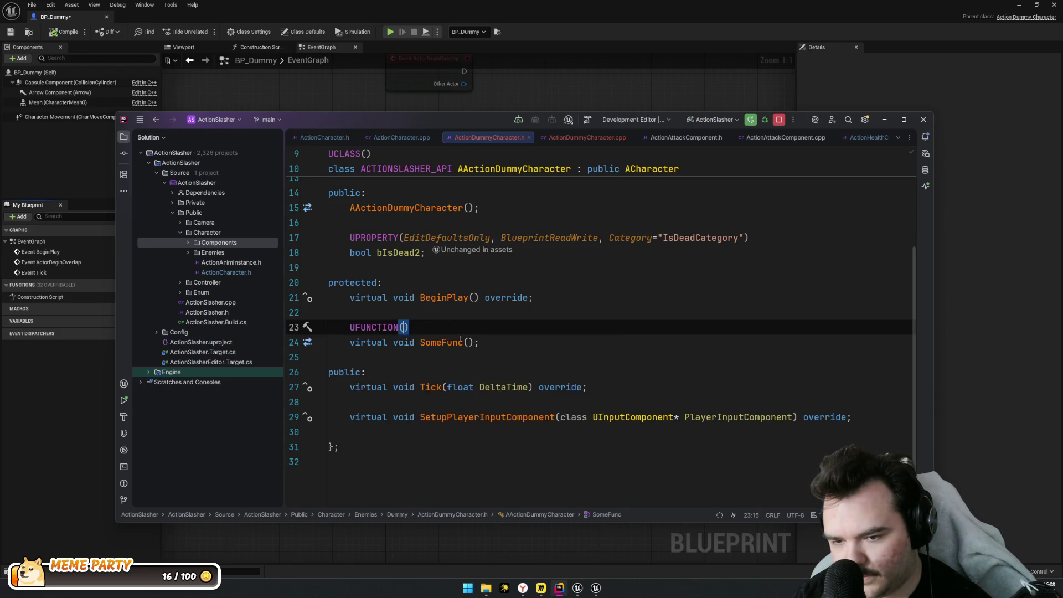
{"action": "type", "text": "Blueprint"}
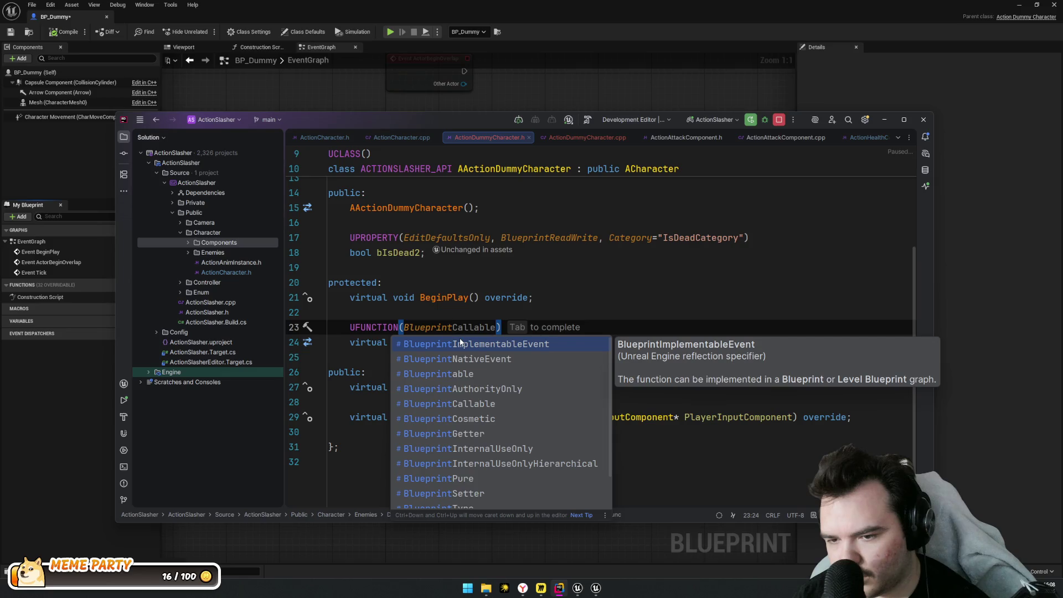
{"action": "key", "text": "Down"}
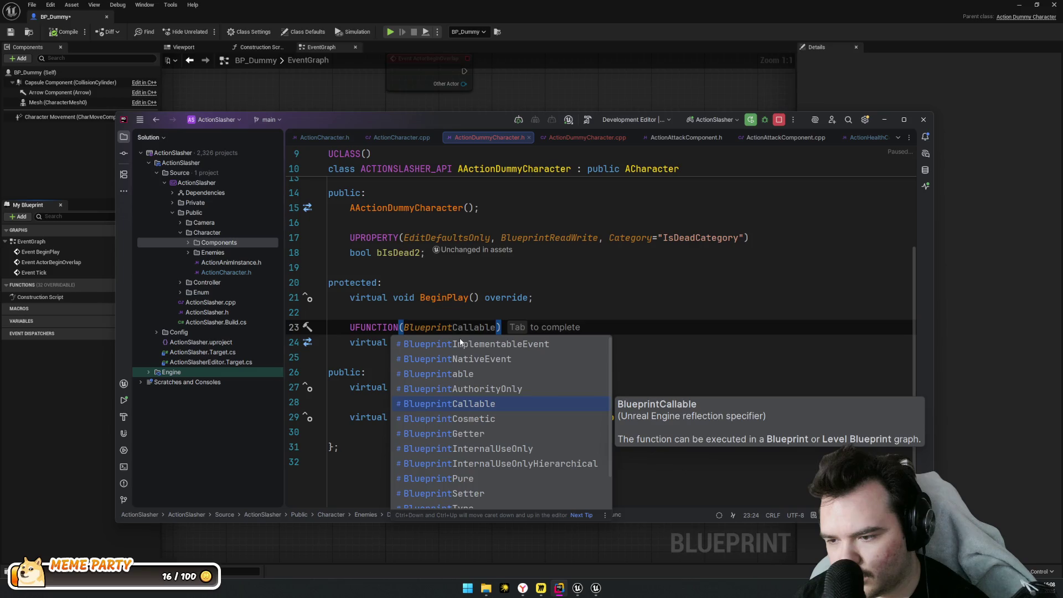
{"action": "key", "text": "Return"}
{"action": "type", "text": ", "}
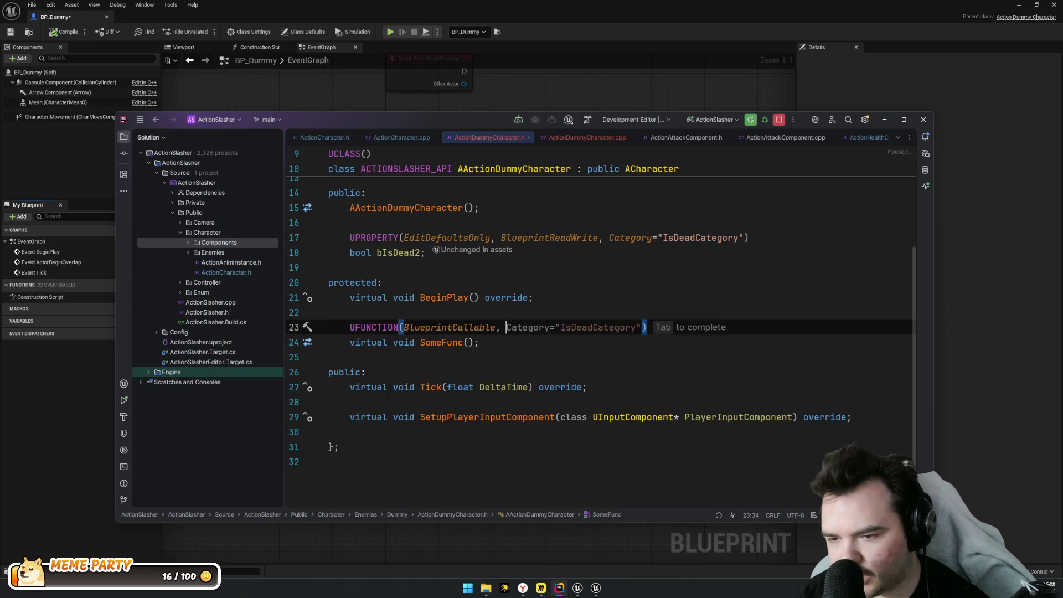
{"action": "type", "text": "Blepu"}
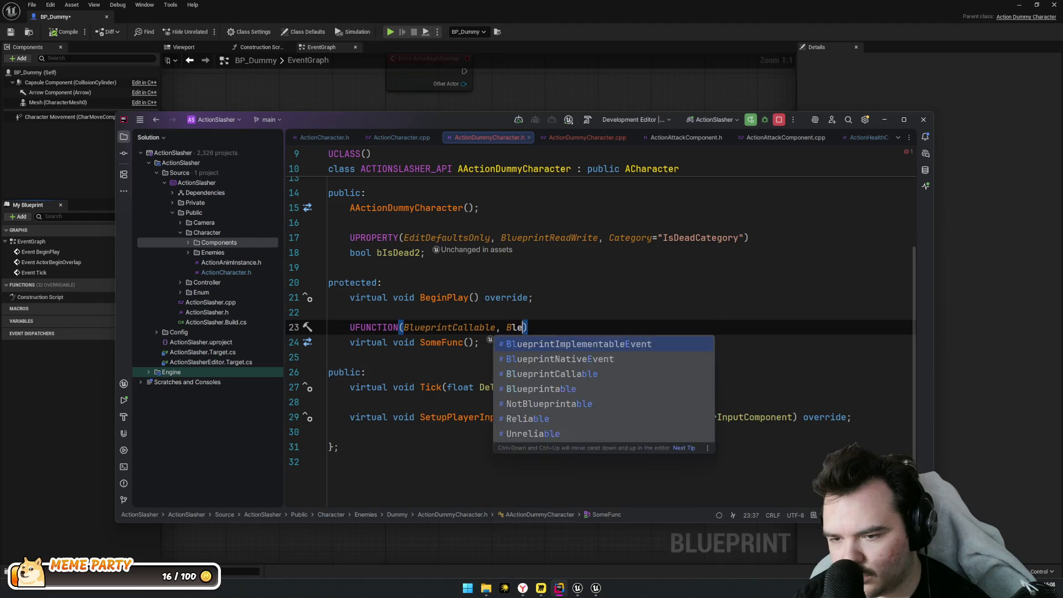
{"action": "key", "text": "BackSpace"}
{"action": "key", "text": "BackSpace"}
{"action": "key", "text": "BackSpace"}
{"action": "type", "text": "ueprint"}
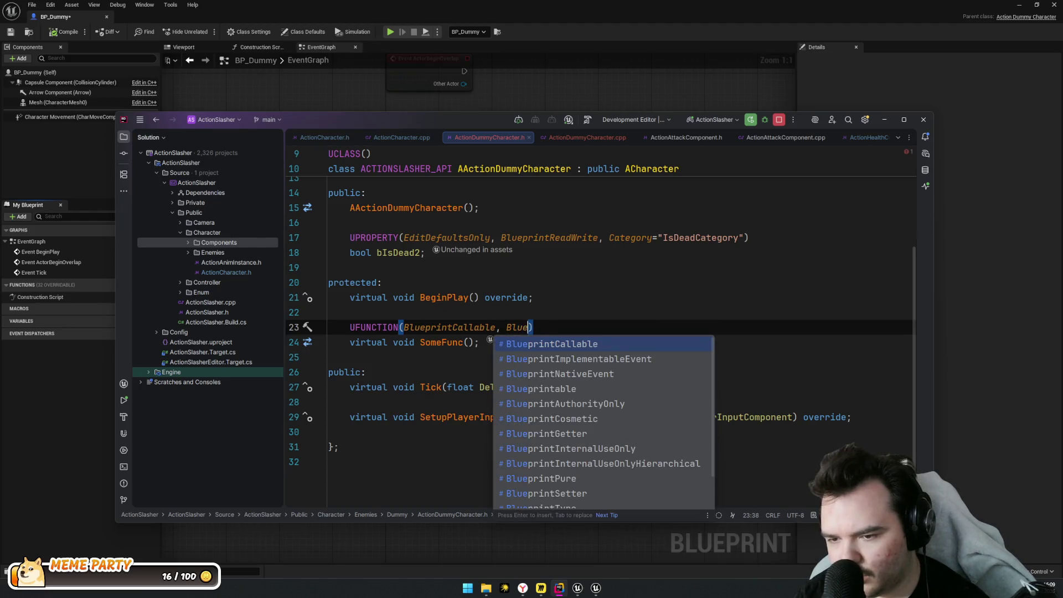
{"action": "key", "text": "Down"}
{"action": "key", "text": "Down"}
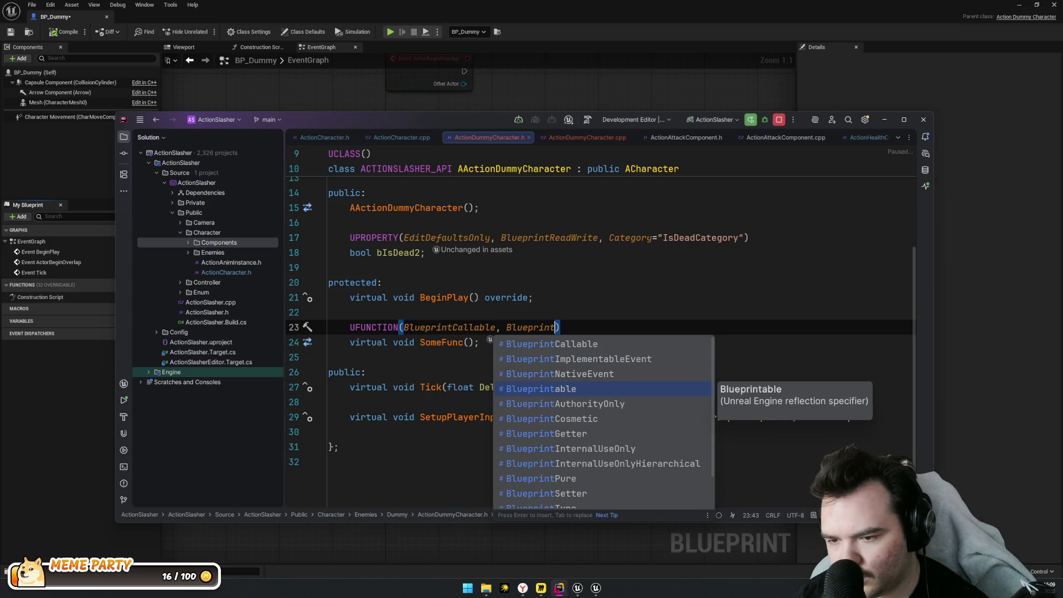
{"action": "key", "text": "Return"}
Trigger a Live Coding recompile with Ctrl+Alt+F11
{"action": "scroll", "coordinate": [602, 321], "scroll_direction": "down", "scroll_amount": 1}
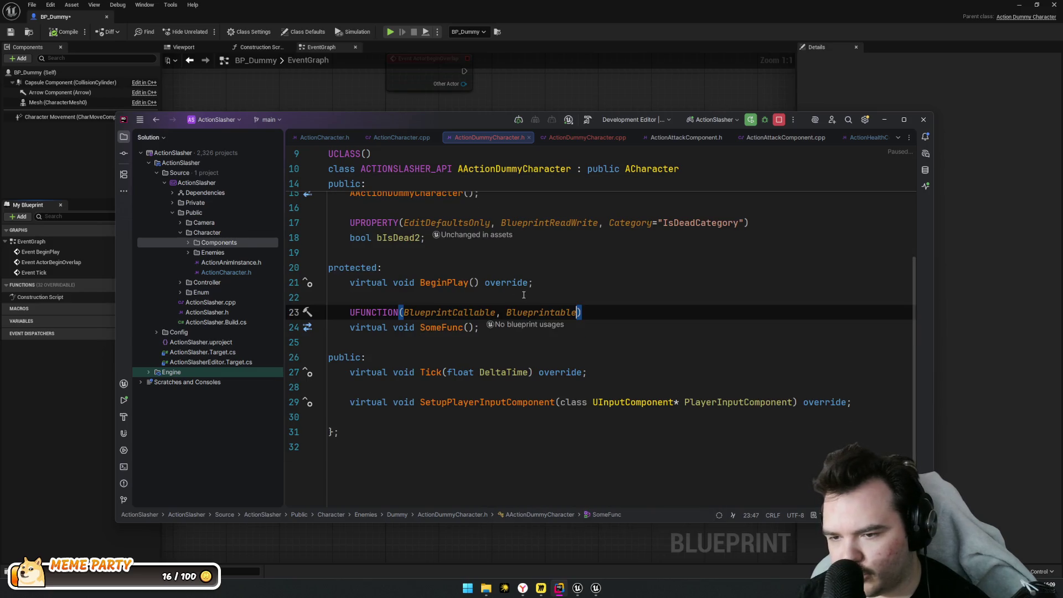
{"action": "left_click", "coordinate": [382, 328]}
{"action": "key", "text": "ctrl+alt+F11"}
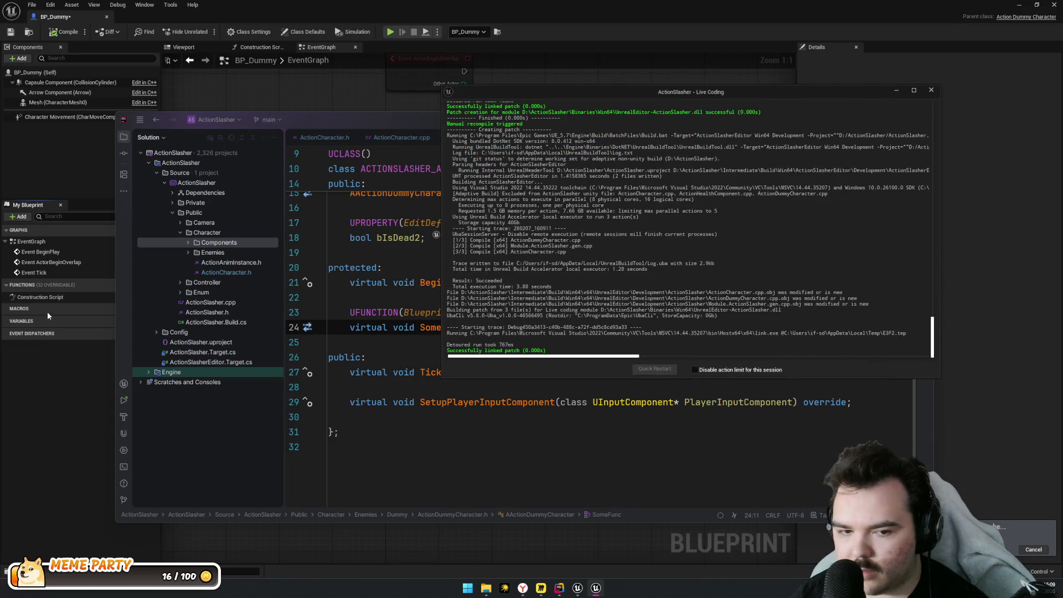
Add a Some Func call node to BP_Dummy's event graph from the 'some func' search
{"action": "left_click", "coordinate": [30, 407]}
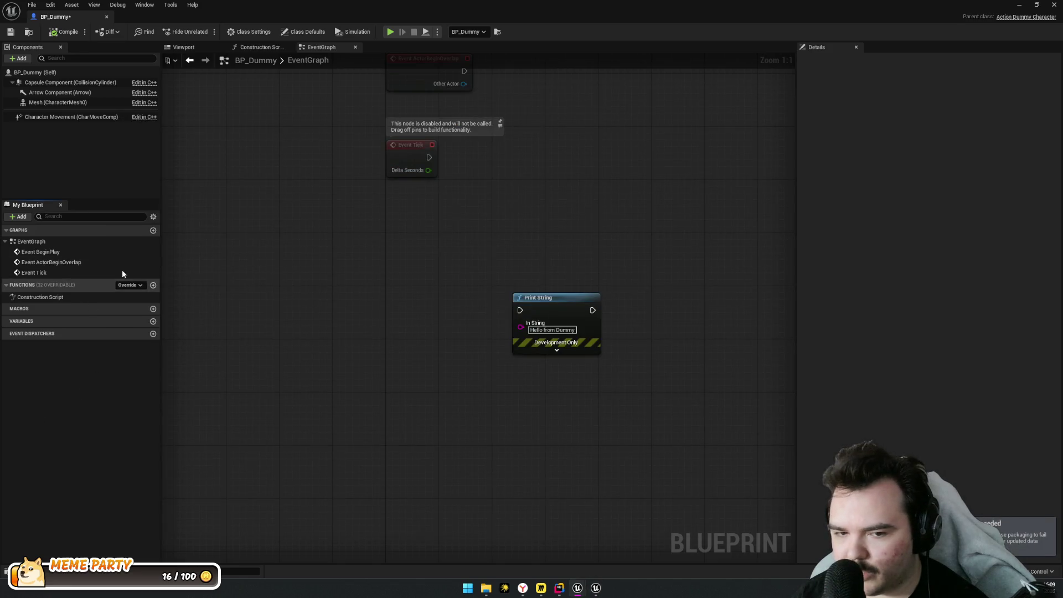
{"action": "right_click", "coordinate": [371, 295]}
{"action": "type", "text": "some func"}
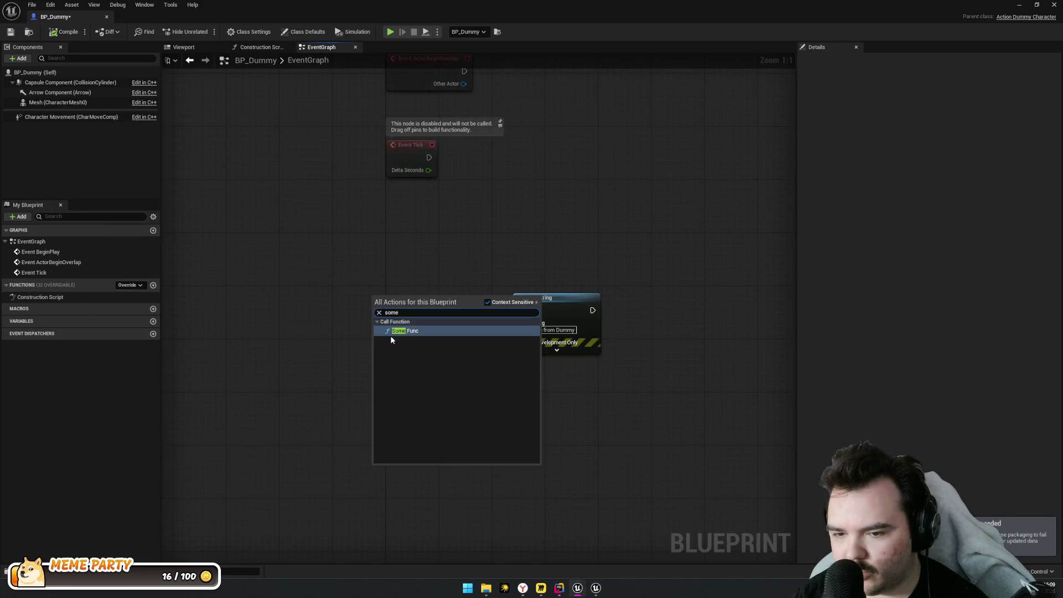
{"action": "key", "text": "Return"}
{"action": "mouse_move", "coordinate": [429, 318]}
{"action": "left_mouse_down"}
{"action": "mouse_move", "coordinate": [353, 311]}
{"action": "mouse_move", "coordinate": [439, 314]}
{"action": "left_mouse_up"}
Dismiss the stray action searches and move the Some Func node beside Print String
{"action": "type", "text": "p"}
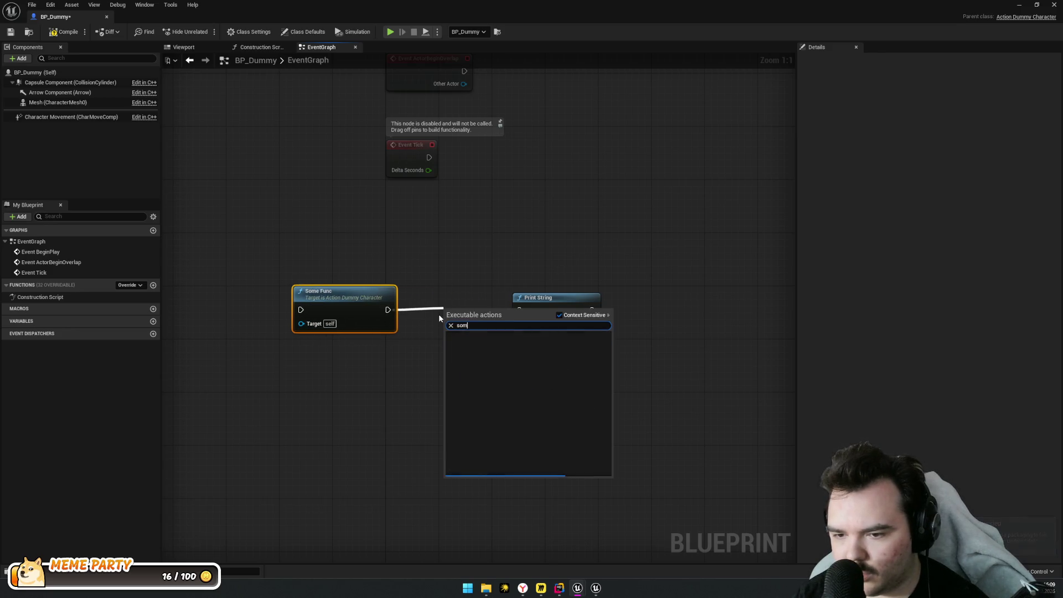
{"action": "key", "text": "BackSpace"}
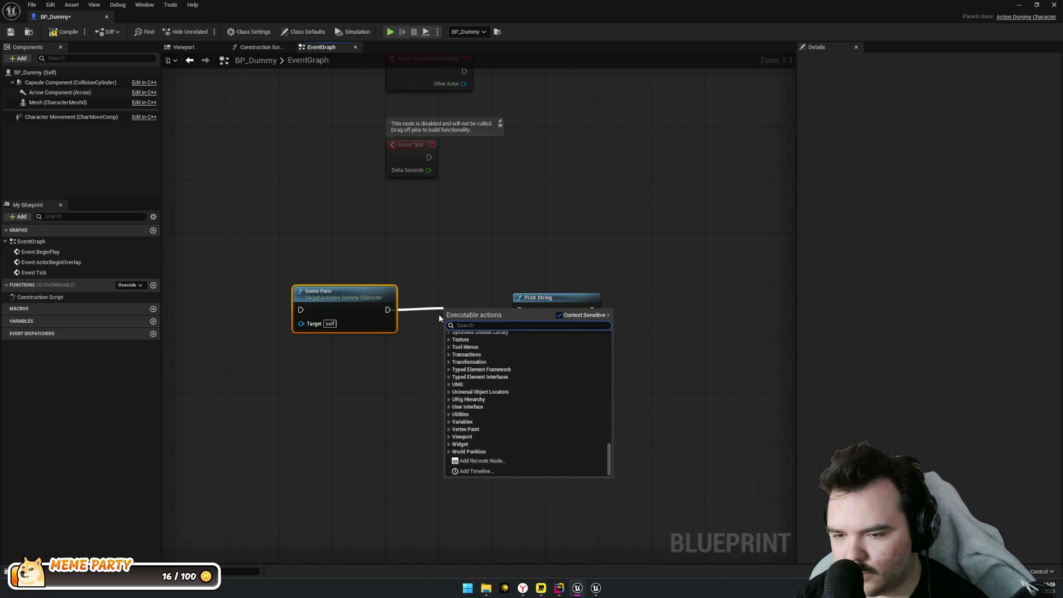
{"action": "type", "text": "print"}
{"action": "key", "text": "BackSpace"}
{"action": "key", "text": "BackSpace"}
{"action": "key", "text": "BackSpace"}
{"action": "key", "text": "Escape"}
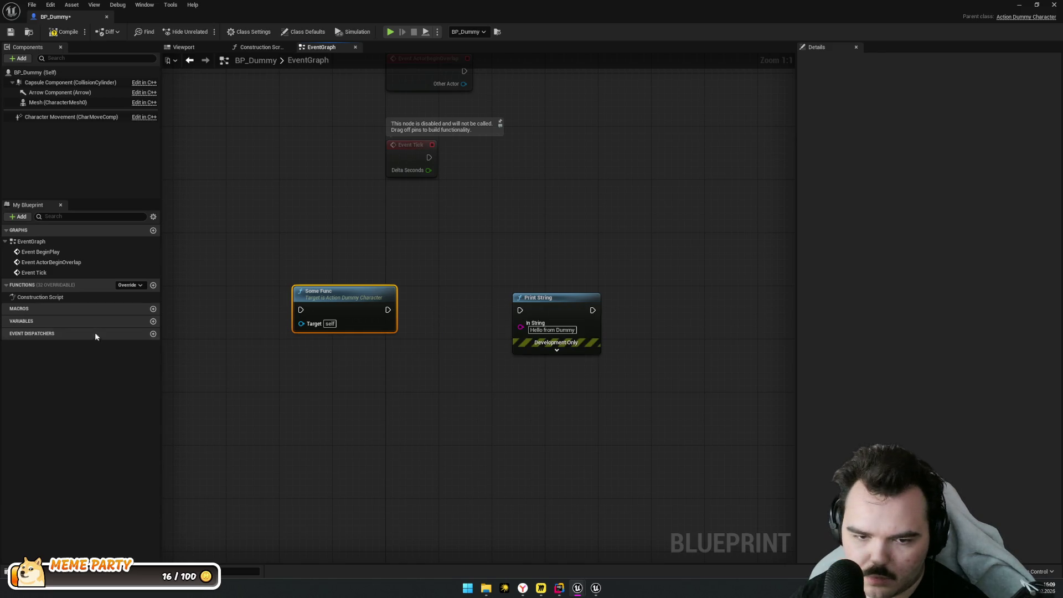
{"action": "left_click", "coordinate": [131, 285]}
{"action": "type", "text": "some"}
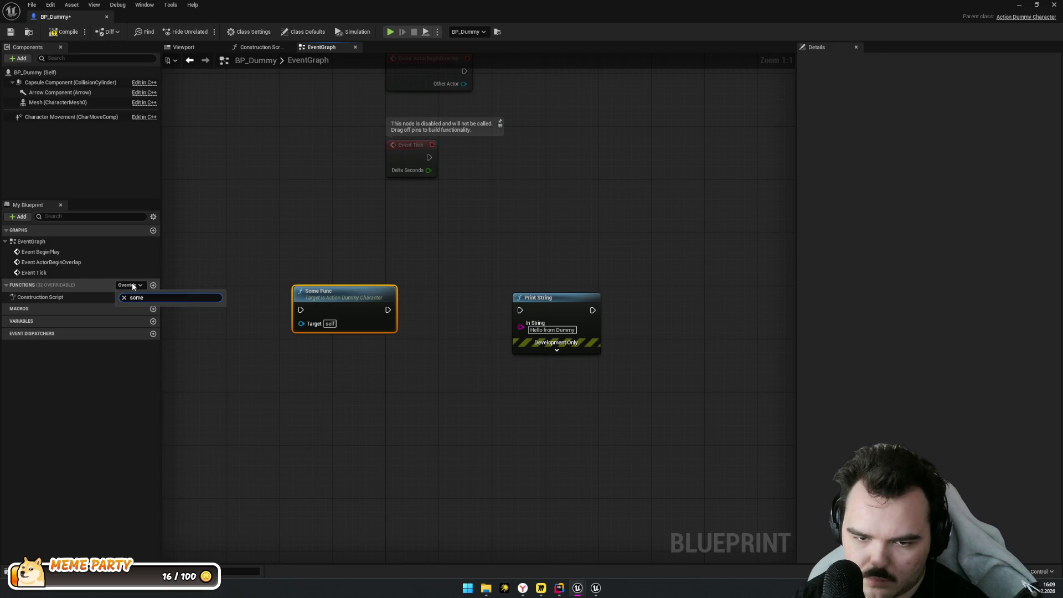
{"action": "key", "text": "BackSpace"}
{"action": "key", "text": "BackSpace"}
{"action": "key", "text": "BackSpace"}
{"action": "left_click", "coordinate": [266, 294]}
{"action": "mouse_move", "coordinate": [349, 290]}
{"action": "left_mouse_down"}
{"action": "mouse_move", "coordinate": [375, 282]}
{"action": "mouse_move", "coordinate": [391, 300]}
{"action": "left_mouse_up"}
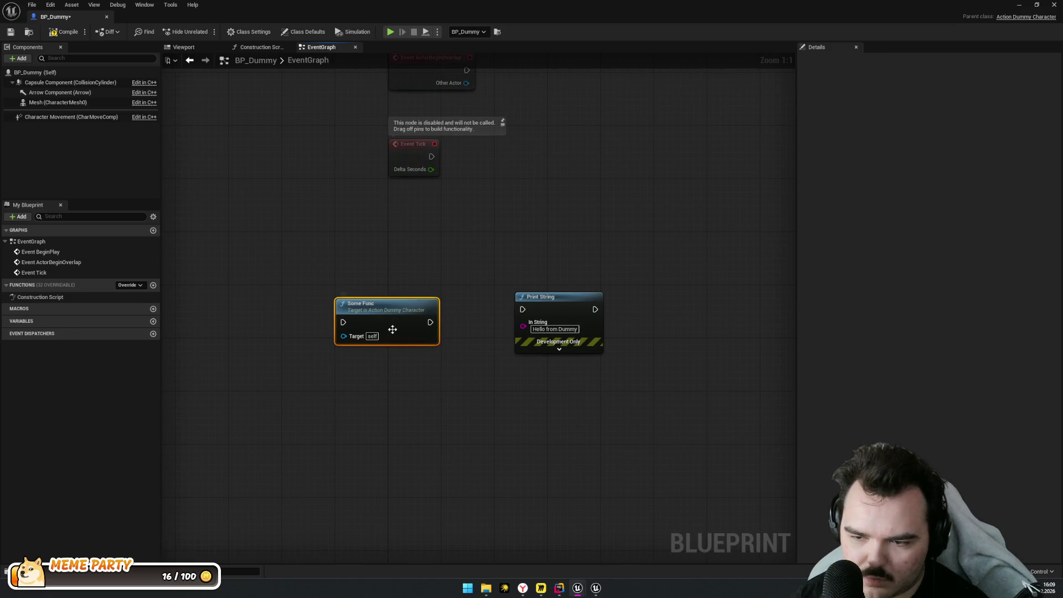
Collapse the Some Func node into NewFunction, then delete the NewFunction function
{"action": "right_click", "coordinate": [399, 324]}
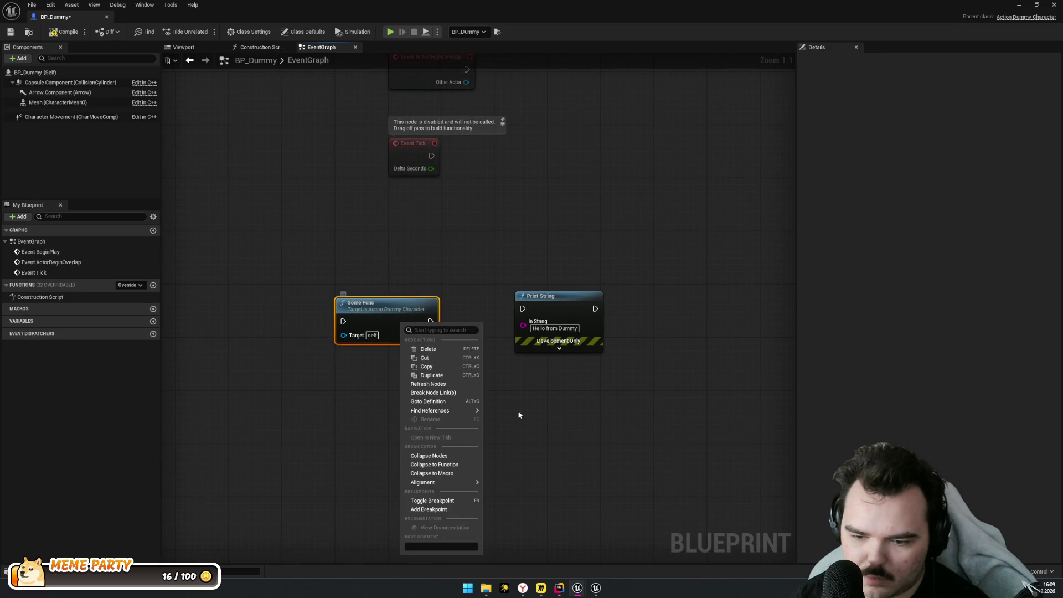
{"action": "mouse_move", "coordinate": [455, 413]}
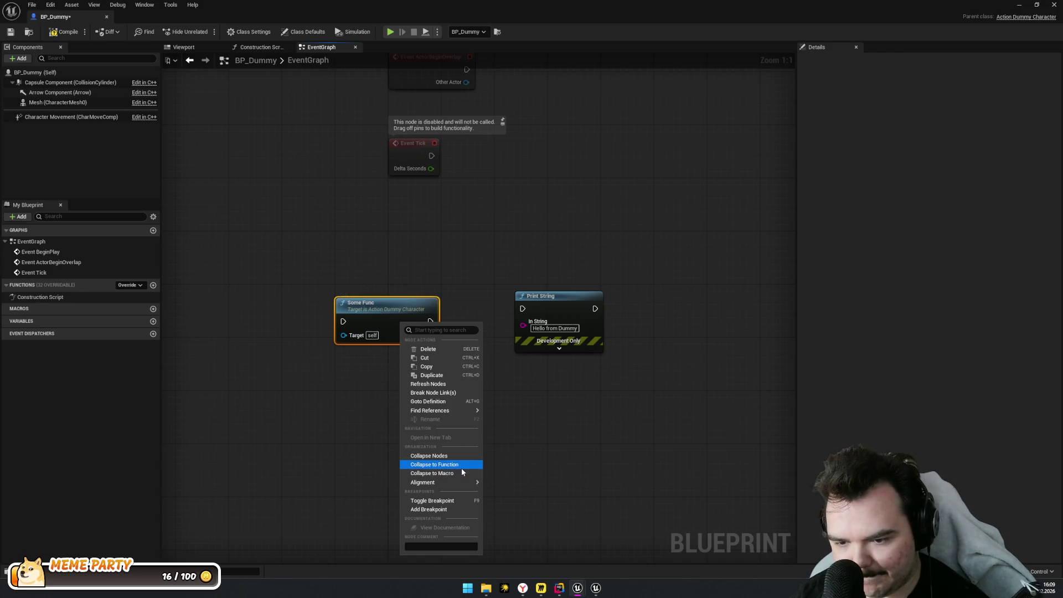
{"action": "key", "text": "Escape"}
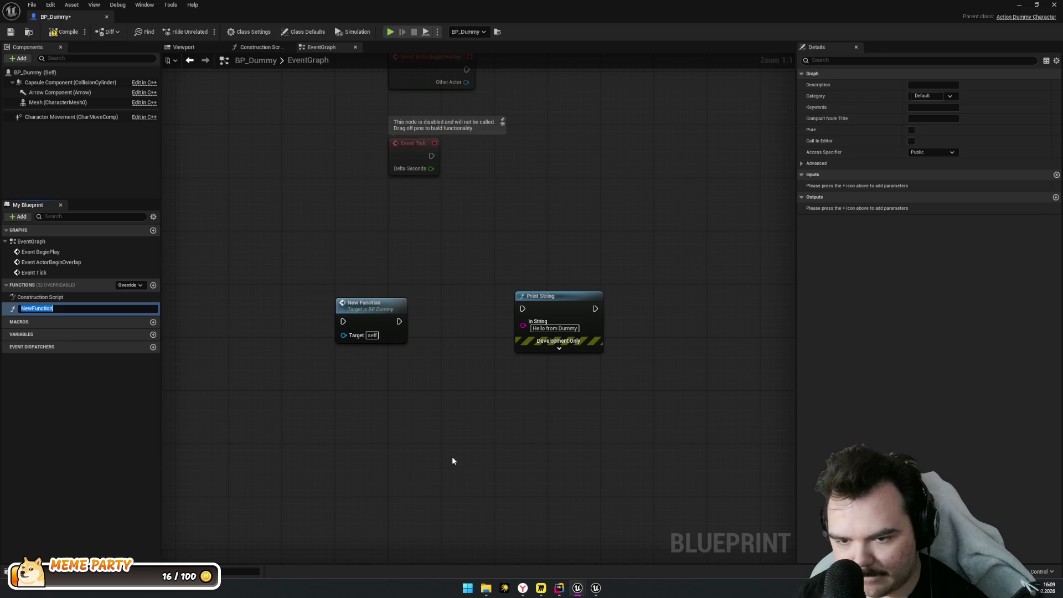
{"action": "left_click", "coordinate": [54, 305]}
{"action": "key", "text": "Delete"}
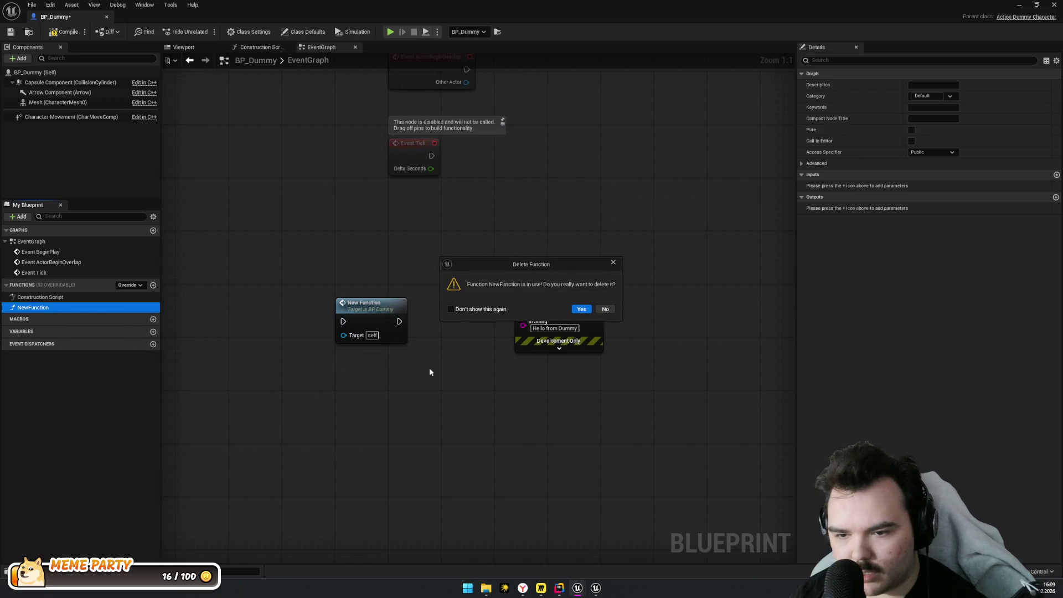
{"action": "left_click", "coordinate": [586, 309]}
Delete the New Function and Print String nodes, leaving only the default events centred
{"action": "left_click_drag", "start_coordinate": [290, 359], "coordinate": [379, 316]}
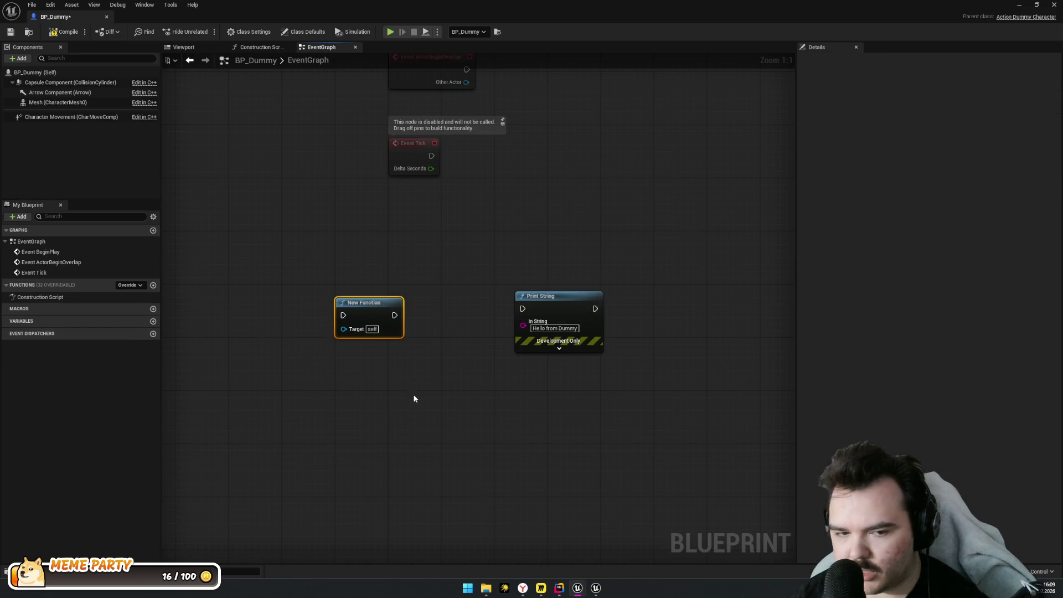
{"action": "key", "text": "Delete"}
{"action": "left_click_drag", "start_coordinate": [466, 387], "coordinate": [545, 310]}
{"action": "key", "text": "Delete"}
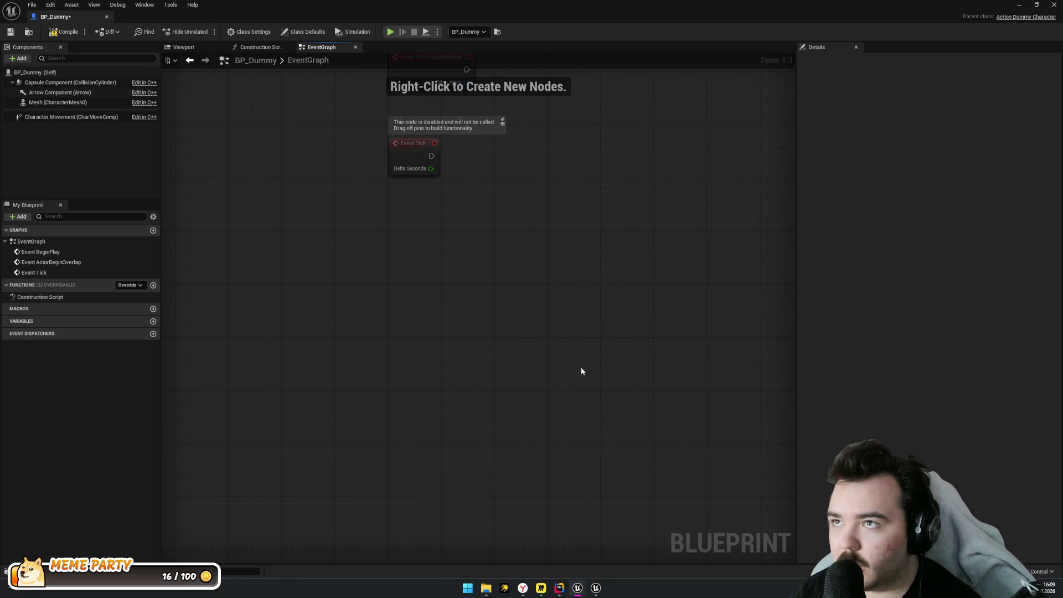
{"action": "left_click_drag", "start_coordinate": [582, 368], "coordinate": [547, 433]}
{"action": "scroll", "coordinate": [517, 403], "scroll_direction": "down", "scroll_amount": 1}
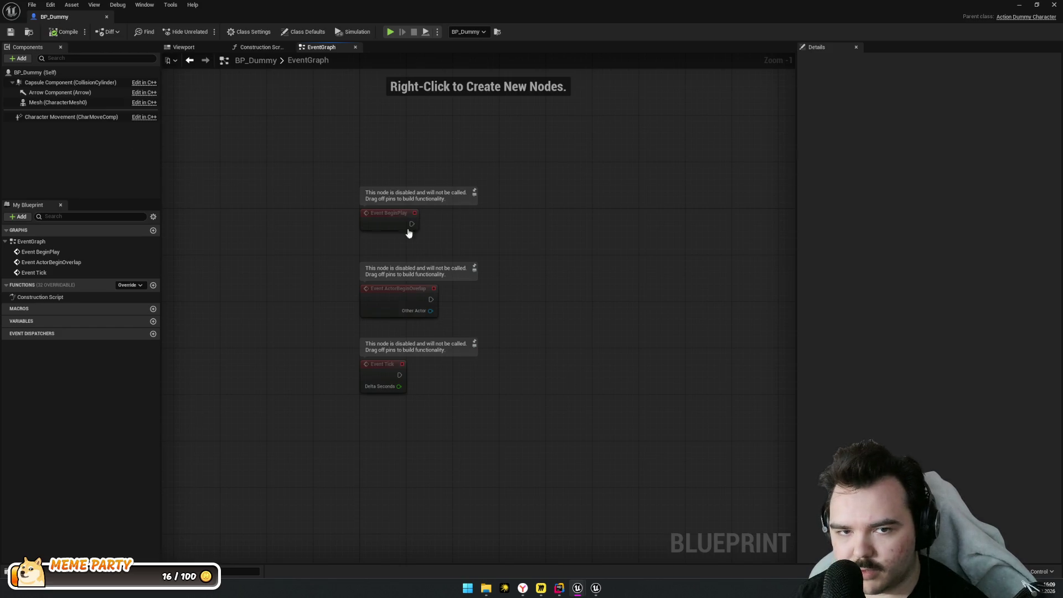
Return to Rider and place the cursor on the Tick line
{"action": "key", "text": "ctrl+alt+F11"}
{"action": "key", "text": "alt+Tab"}
{"action": "left_click", "coordinate": [490, 373]}
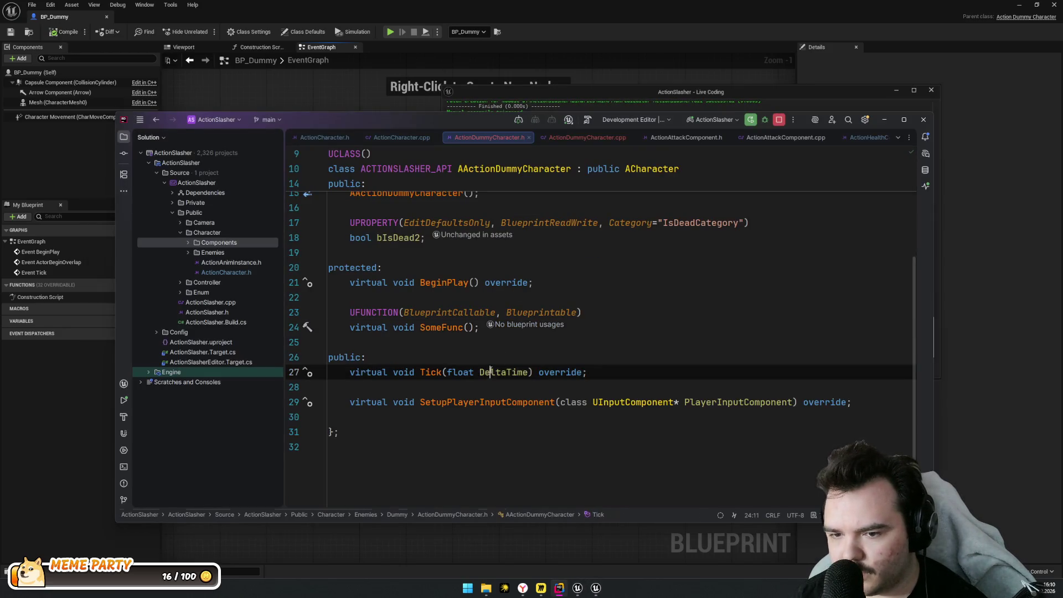
Remove the SomeFunc declaration and the bIsDead2 property from ActionDummyCharacter.h
{"action": "mouse_move", "coordinate": [361, 315]}
{"action": "left_mouse_down"}
{"action": "mouse_move", "coordinate": [488, 328]}
{"action": "mouse_move", "coordinate": [535, 305]}
{"action": "left_mouse_up"}
{"action": "key", "text": "BackSpace"}
{"action": "left_click_drag", "start_coordinate": [443, 276], "coordinate": [354, 233]}
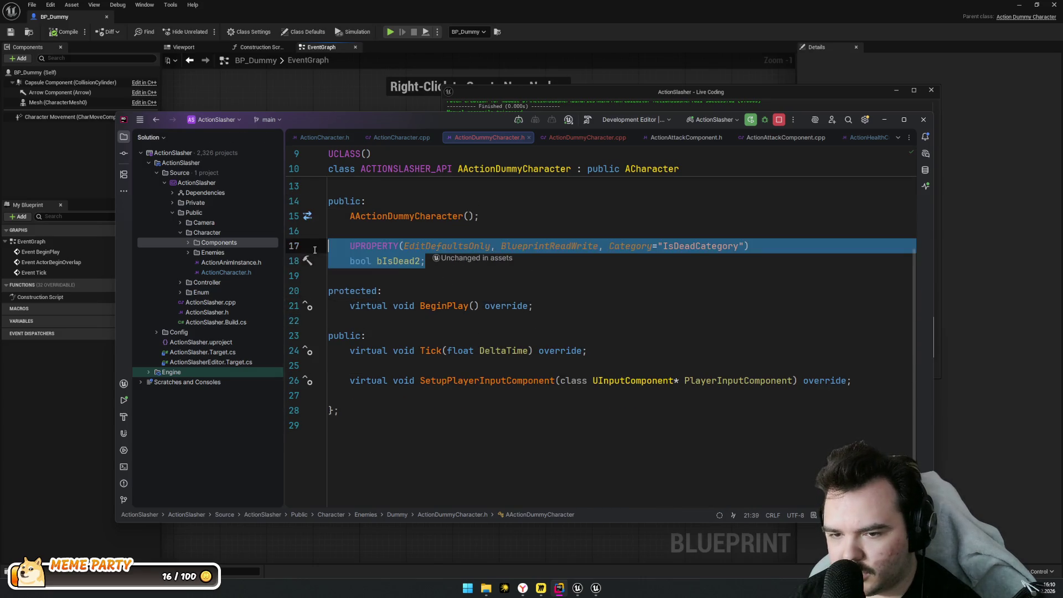
{"action": "key", "text": "BackSpace"}
{"action": "key", "text": "BackSpace"}
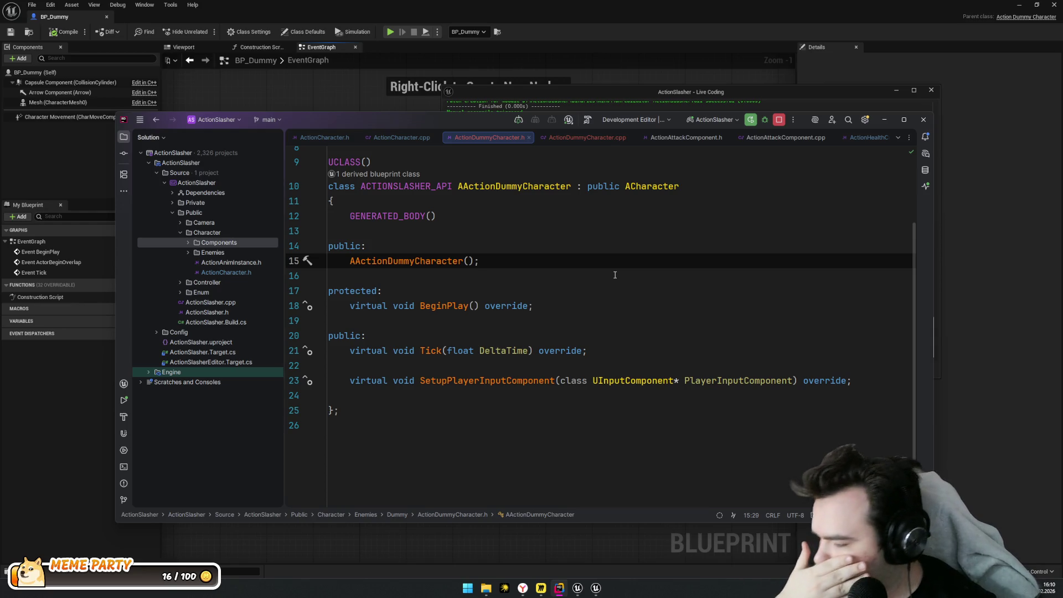
{"action": "left_click", "coordinate": [652, 234]}
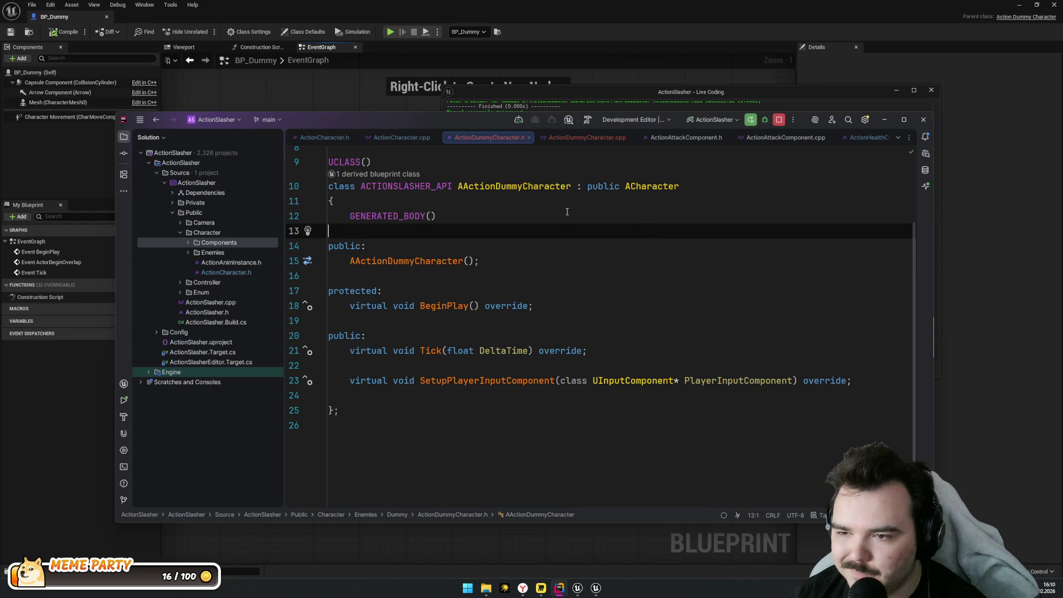
{"action": "left_click", "coordinate": [610, 246]}
{"action": "left_click", "coordinate": [354, 411]}
{"action": "left_click", "coordinate": [499, 351]}
{"action": "left_click", "coordinate": [360, 202]}
{"action": "left_click", "coordinate": [415, 276]}
{"action": "left_click", "coordinate": [410, 261]}
In ActionDummyCharacter.cpp, delete the SomeFunc call in BeginPlay and its definition, then recompile
{"action": "key", "text": "ctrl+b"}
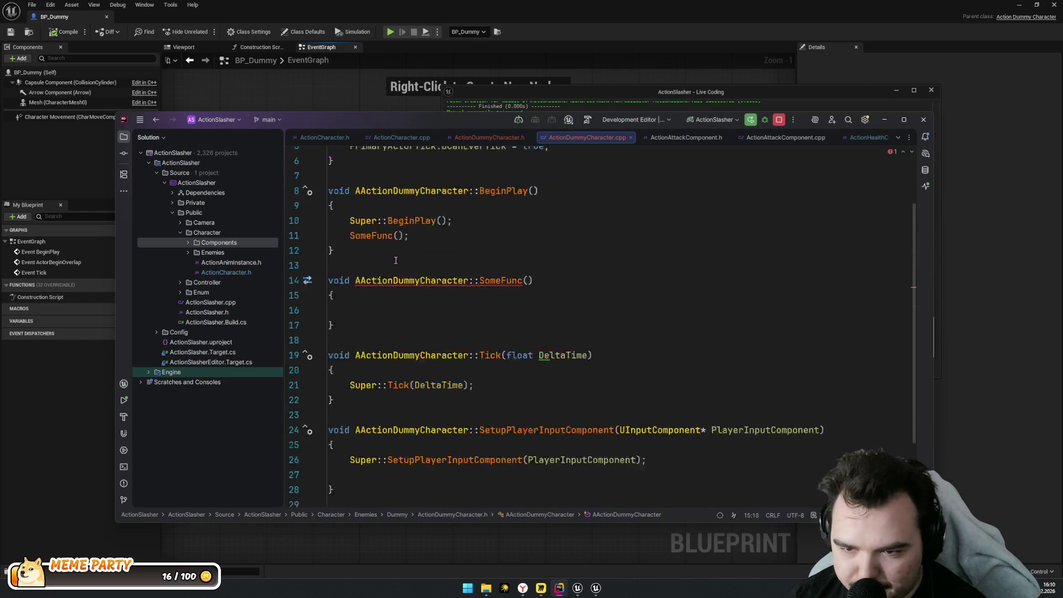
{"action": "left_click_drag", "start_coordinate": [410, 303], "coordinate": [334, 306]}
{"action": "key", "text": "BackSpace"}
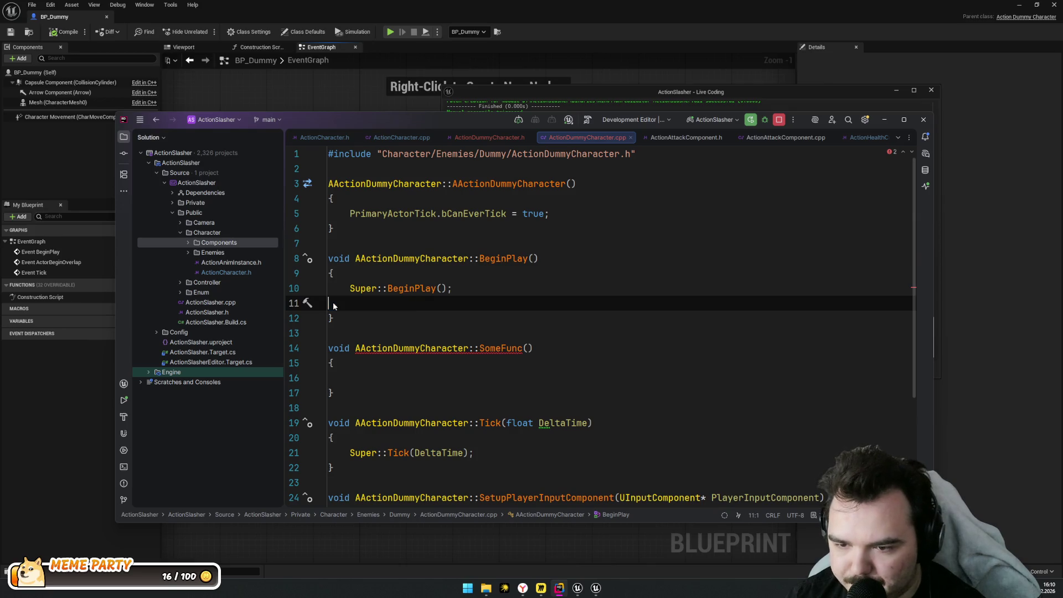
{"action": "key", "text": "ctrl+y"}
{"action": "key", "text": "Down"}
{"action": "key", "text": "Down"}
{"action": "key", "text": "ctrl+y"}
{"action": "key", "text": "ctrl+y"}
{"action": "key", "text": "ctrl+y"}
{"action": "key", "text": "ctrl+y"}
{"action": "key", "text": "ctrl+y"}
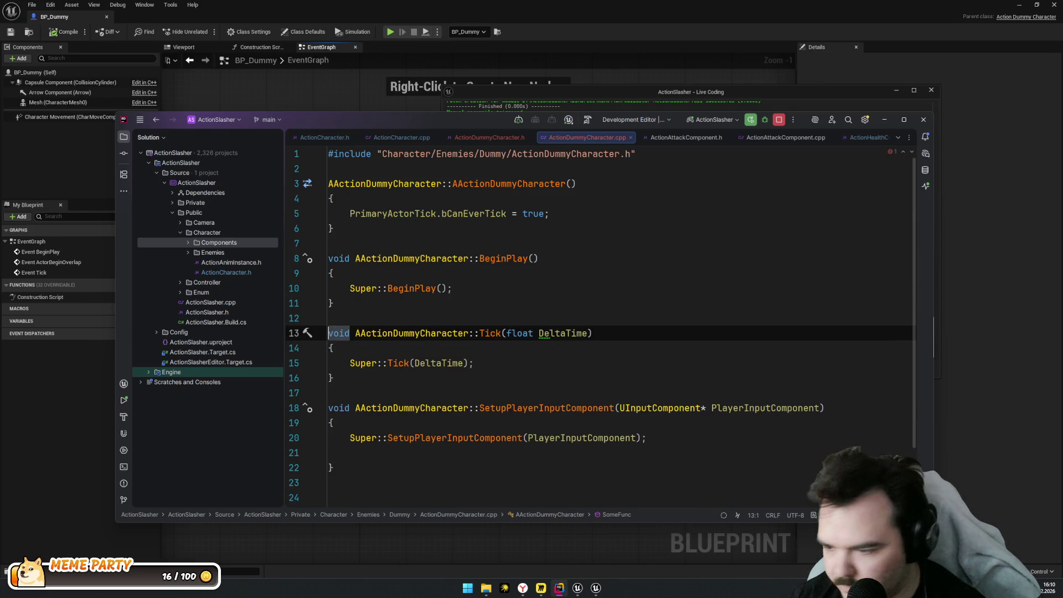
{"action": "key", "text": "ctrl+alt+F11"}
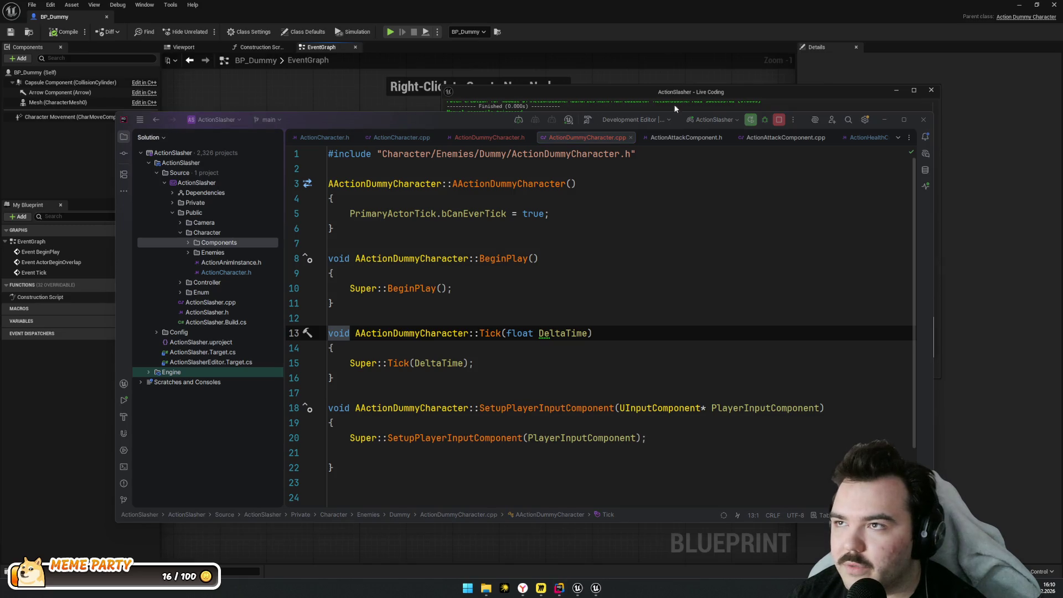
Review the header's public section, then open the ActionCharacter.cpp constructor for reference
{"action": "left_click", "coordinate": [622, 380]}
{"action": "left_click", "coordinate": [489, 138]}
{"action": "left_click", "coordinate": [477, 291]}
{"action": "key", "text": "Down"}
{"action": "key", "text": "Down"}
{"action": "key", "text": "Down"}
{"action": "left_click", "coordinate": [684, 381]}
{"action": "left_click", "coordinate": [637, 410]}
{"action": "left_click", "coordinate": [635, 246]}
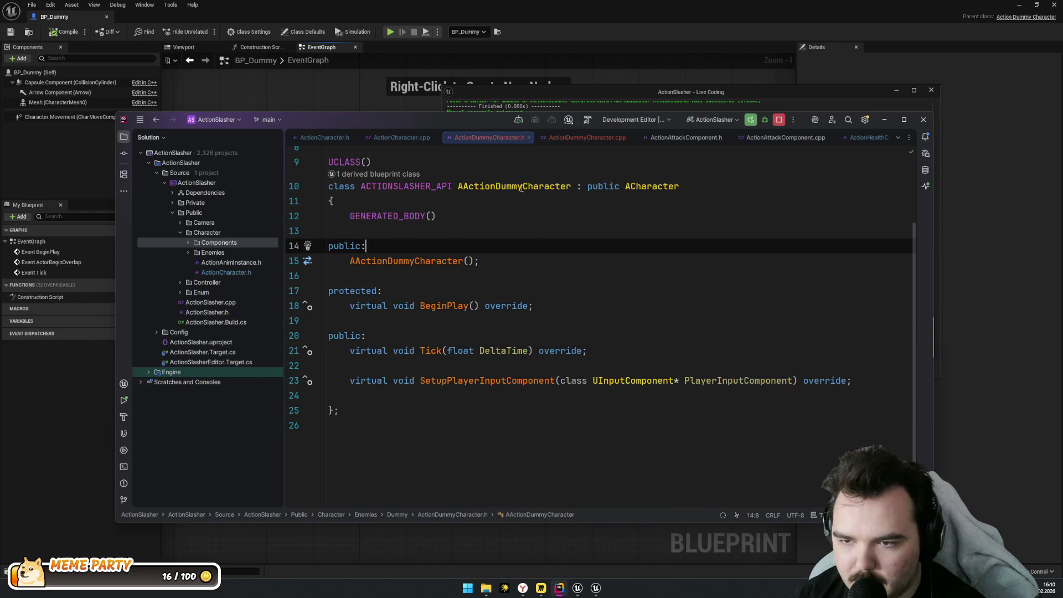
{"action": "left_click", "coordinate": [563, 135]}
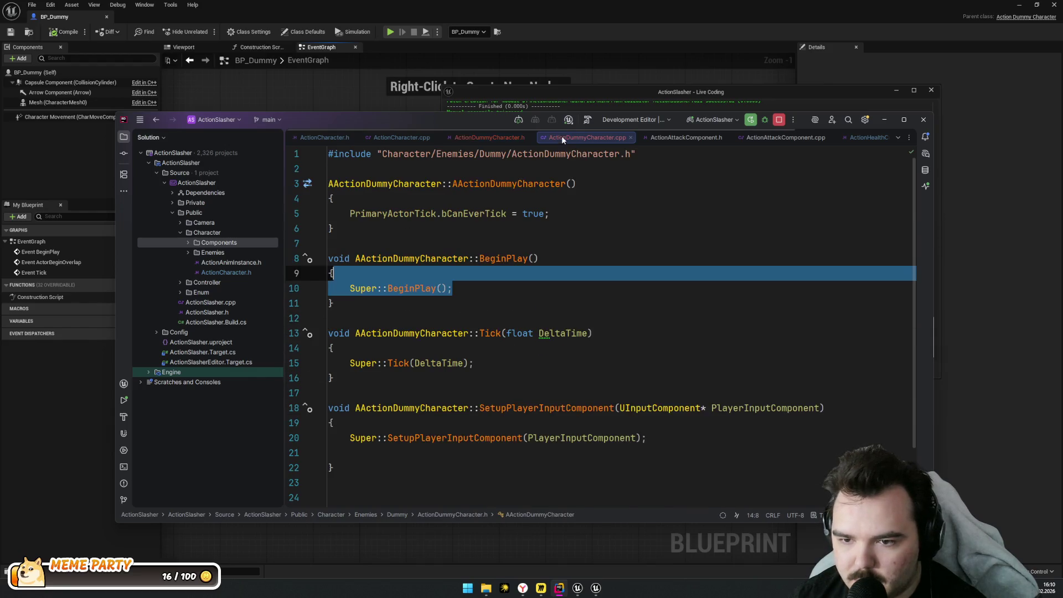
{"action": "key", "text": "Up"}
{"action": "key", "text": "Up"}
{"action": "key", "text": "Up"}
{"action": "left_click", "coordinate": [487, 138]}
{"action": "left_click", "coordinate": [410, 137]}
{"action": "key", "text": "ctrl+Tab"}
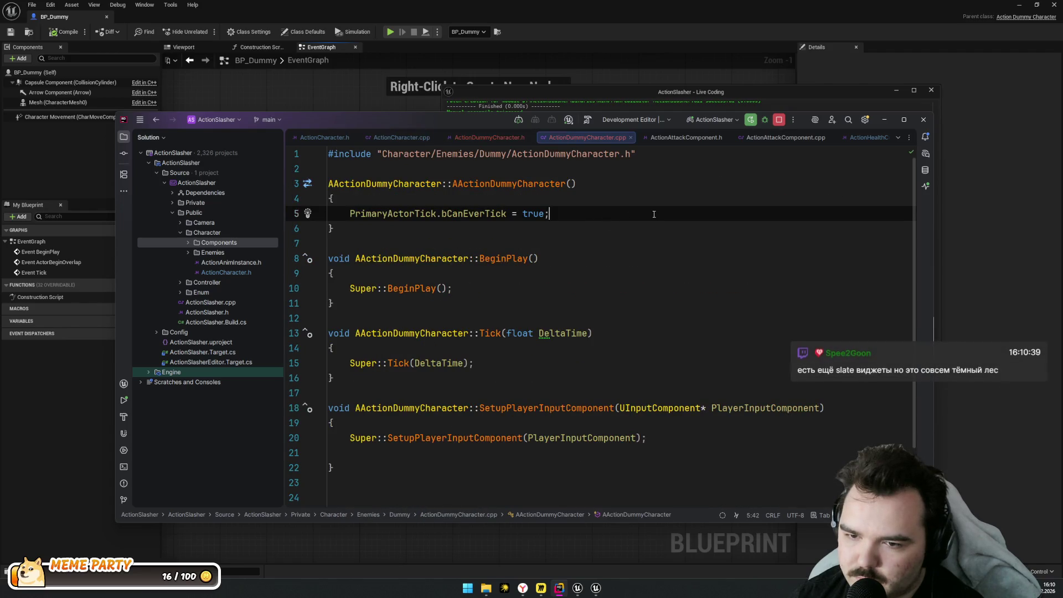
{"action": "left_click", "coordinate": [378, 138]}
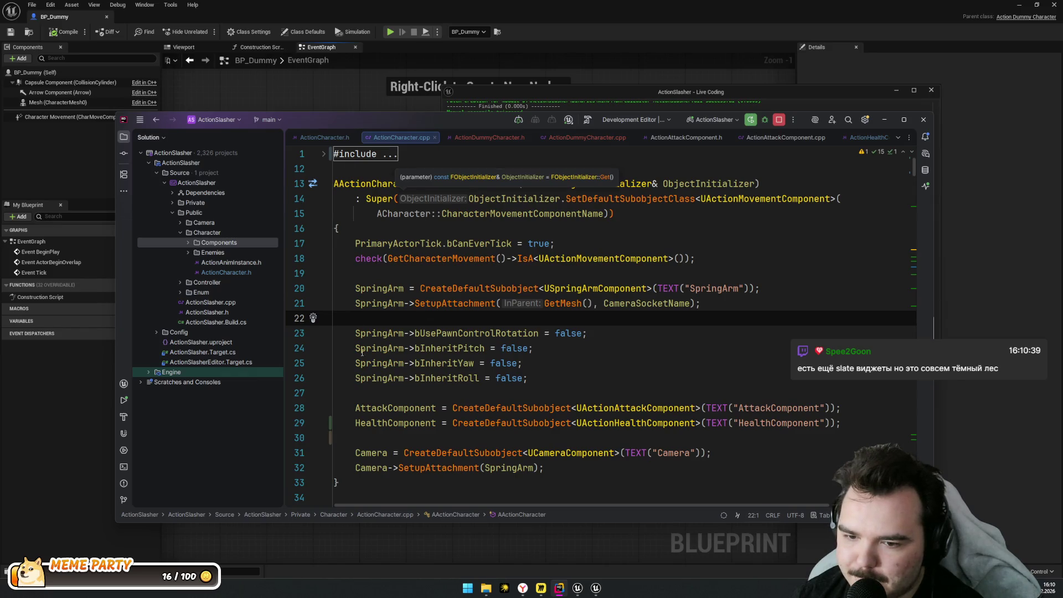
Copy the HealthComponent creation line from ActionCharacter.cpp into the dummy character's constructor
{"action": "scroll", "coordinate": [362, 353], "scroll_direction": "down", "scroll_amount": 4}
{"action": "triple_click", "coordinate": [366, 244]}
{"action": "key", "text": "ctrl+c"}
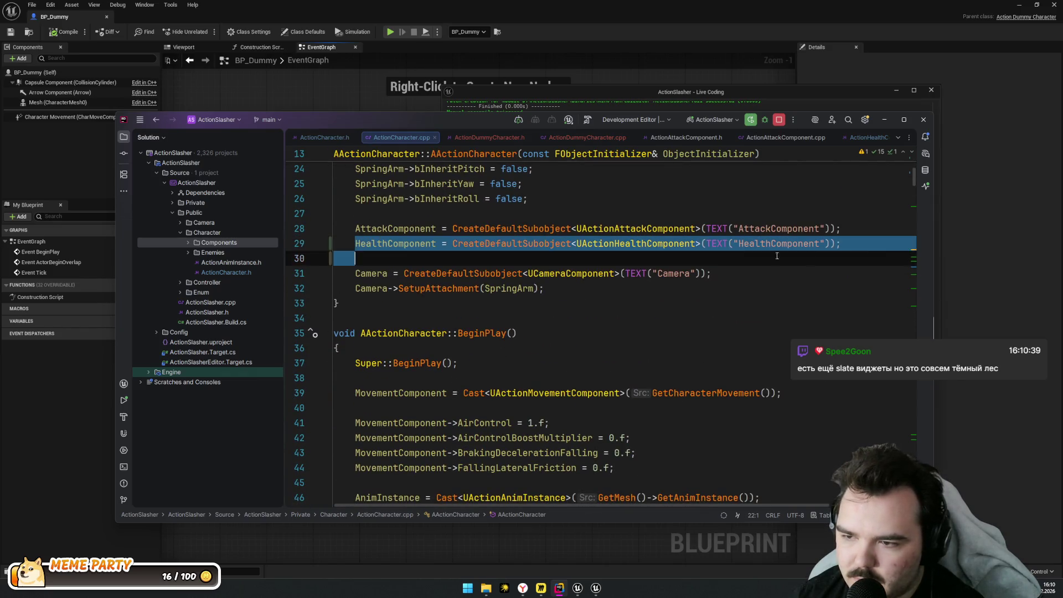
{"action": "left_click", "coordinate": [587, 137]}
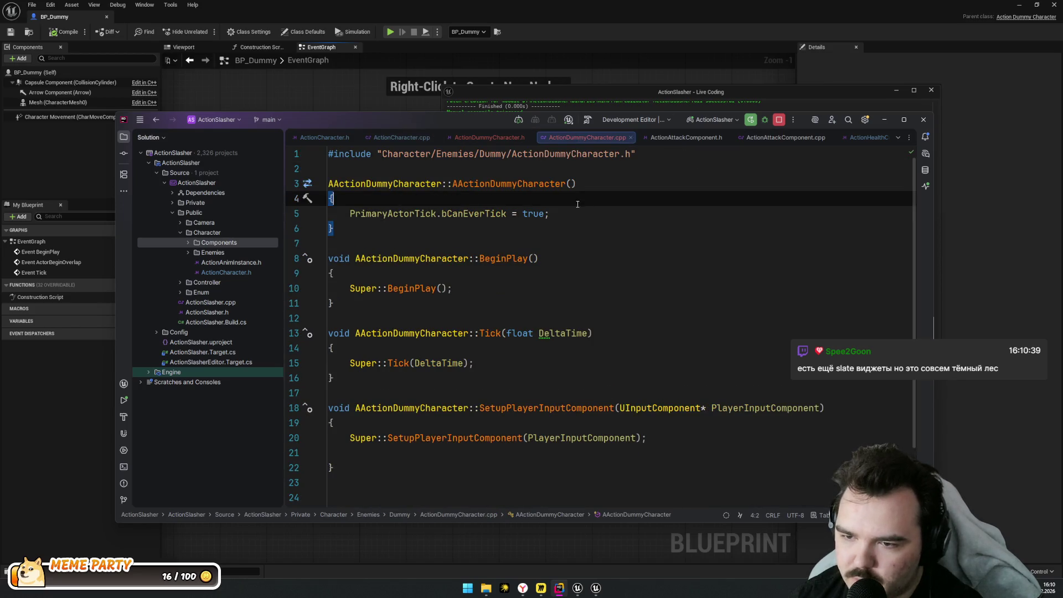
{"action": "key", "text": "Return"}
{"action": "key", "text": "Return"}
{"action": "key", "text": "ctrl+v"}
{"action": "key", "text": "Up"}
{"action": "key", "text": "ctrl+y"}
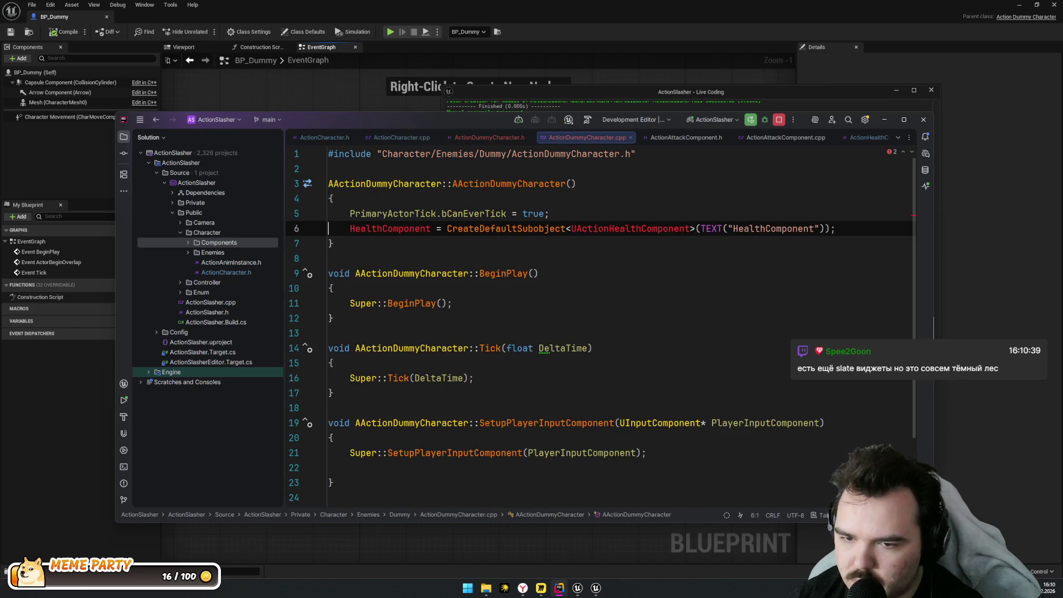
{"action": "key", "text": "alt+Return"}
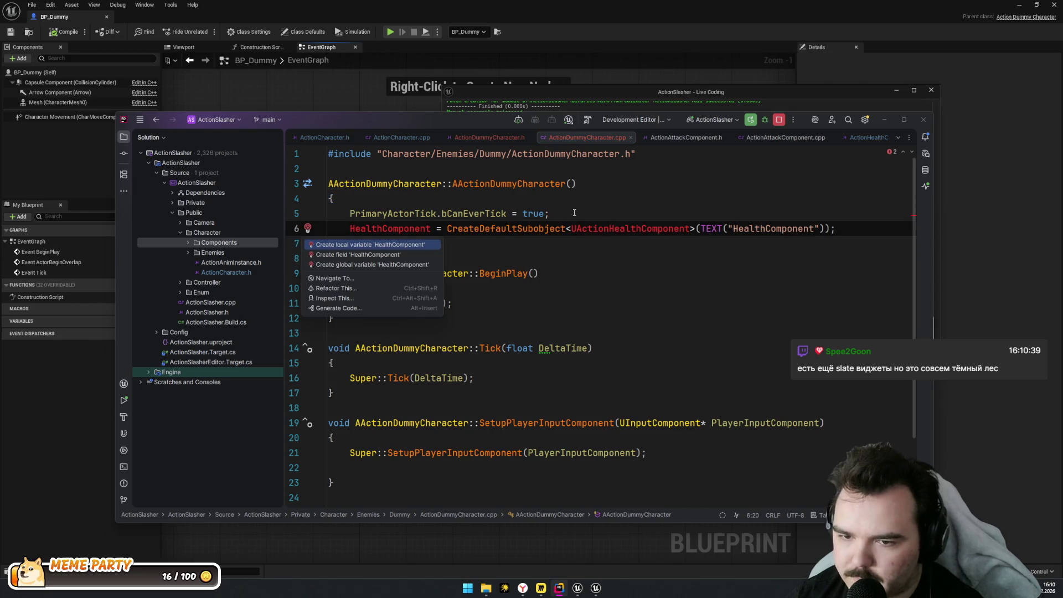
Declare a UActionHealthComponent* HealthComponent field in the header with a forward declaration
{"action": "key", "text": "Down"}
{"action": "key", "text": "Return"}
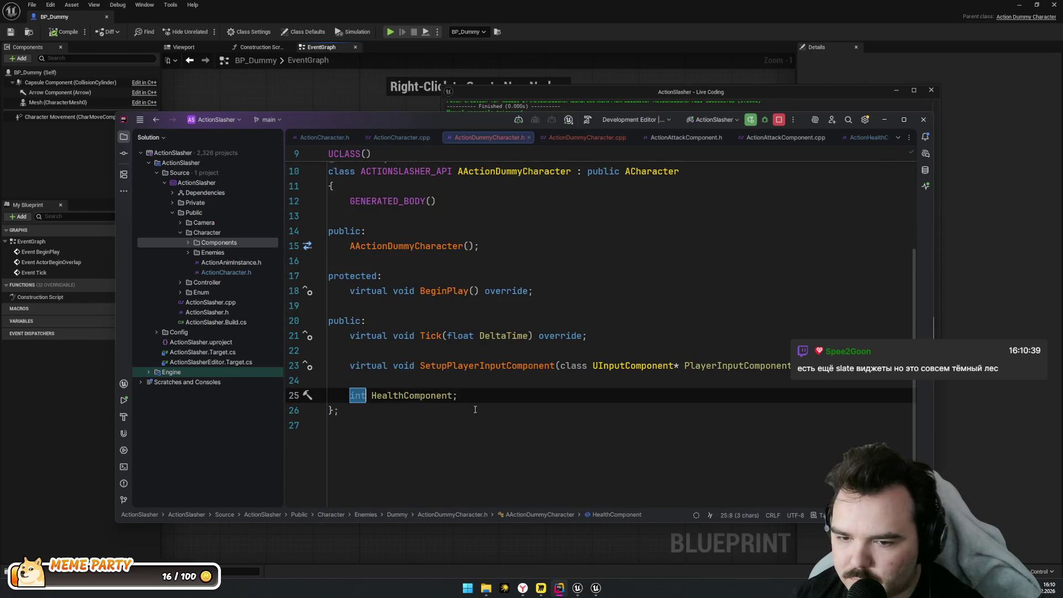
{"action": "type", "text": "H"}
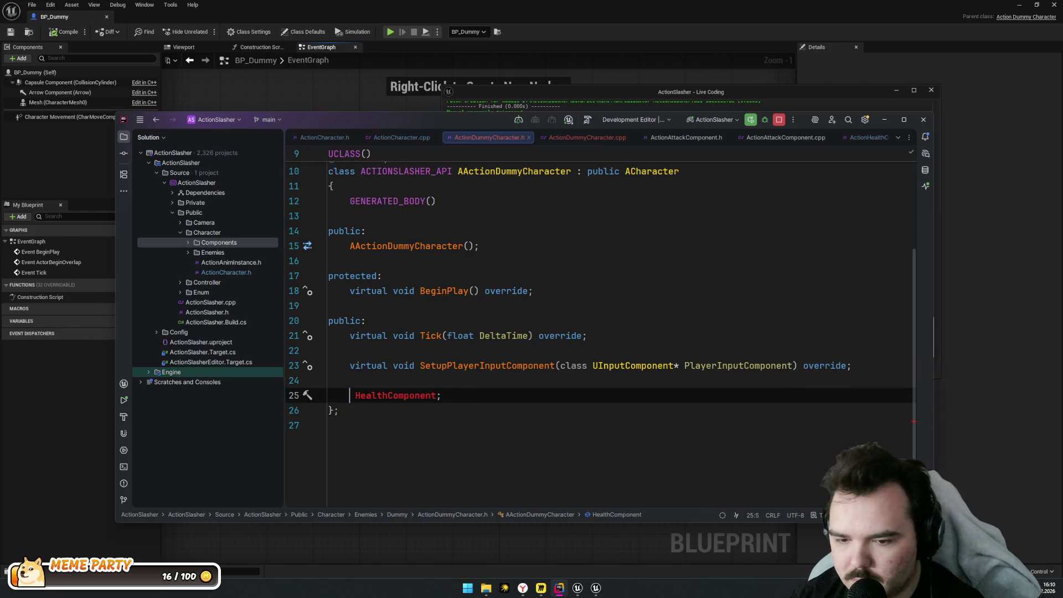
{"action": "key", "text": "BackSpace"}
{"action": "type", "text": "UHealth"}
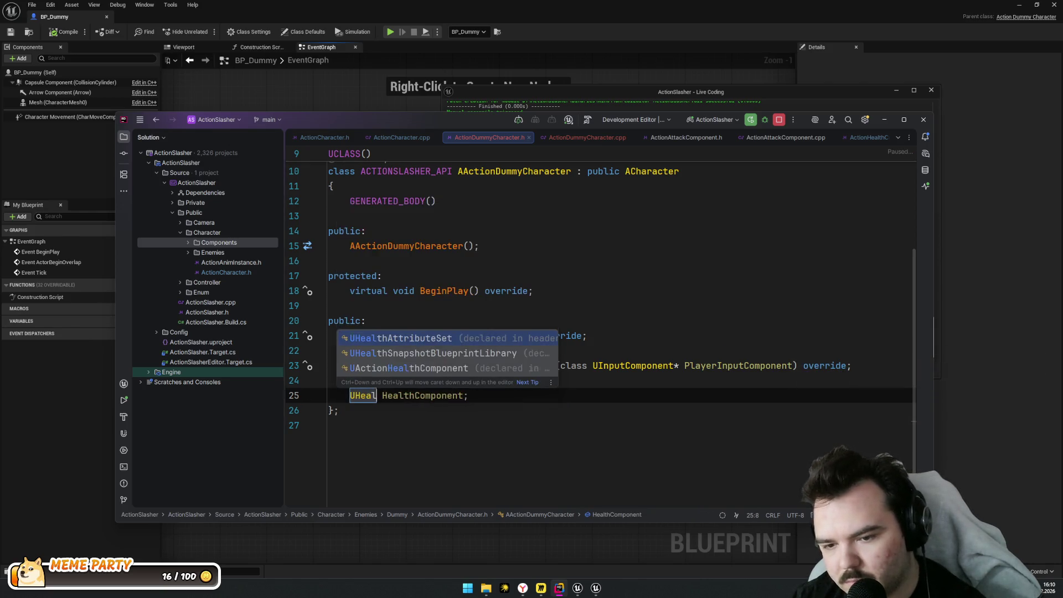
{"action": "key", "text": "Down"}
{"action": "key", "text": "Down"}
{"action": "key", "text": "Return"}
{"action": "key", "text": "alt+Return"}
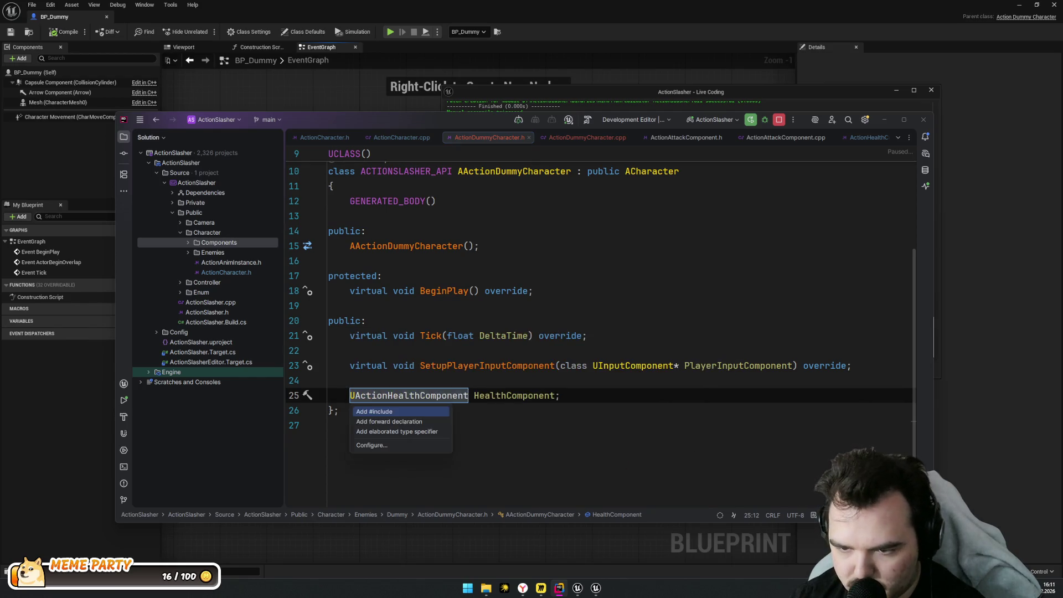
{"action": "key", "text": "Down"}
{"action": "key", "text": "Return"}
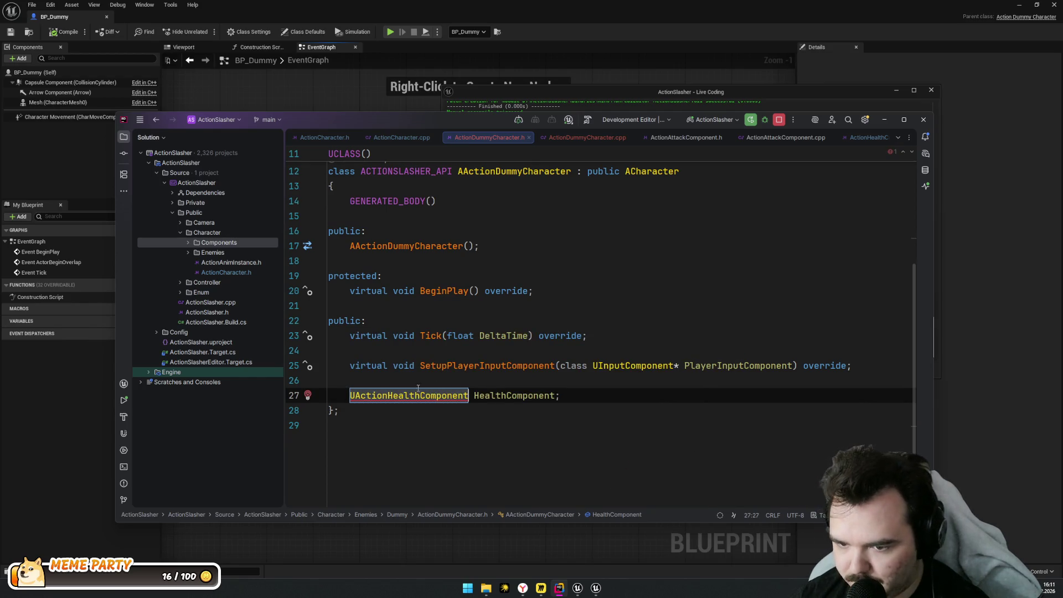
{"action": "type", "text": "*"}
{"action": "left_click", "coordinate": [566, 396]}
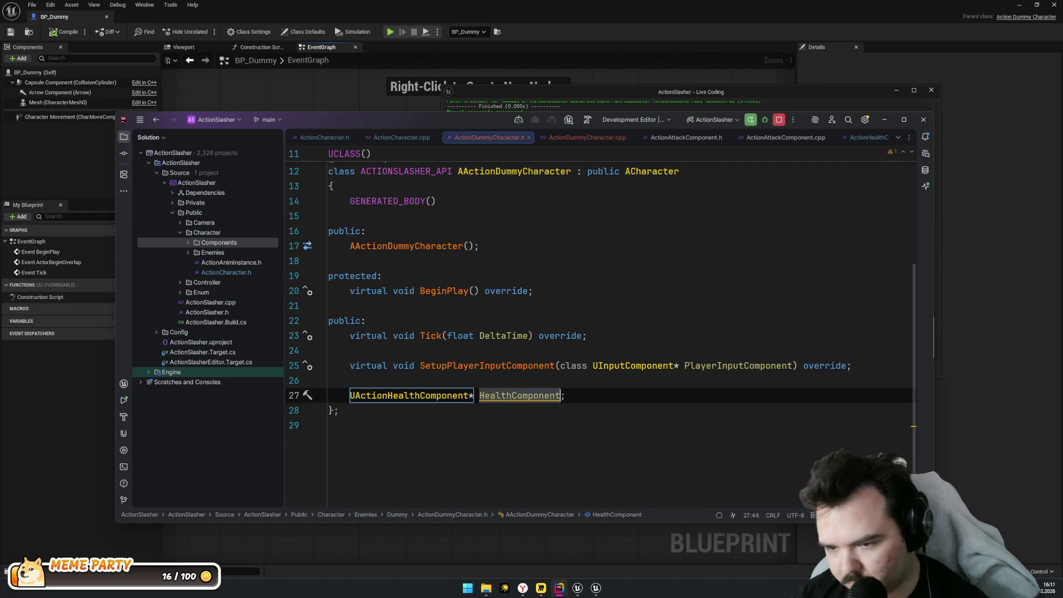
Remove the duplicate public label and reorder SetupPlayerInputComponent and Tick declarations, trimming empty lines
{"action": "scroll", "coordinate": [615, 387], "scroll_direction": "up", "scroll_amount": 1}
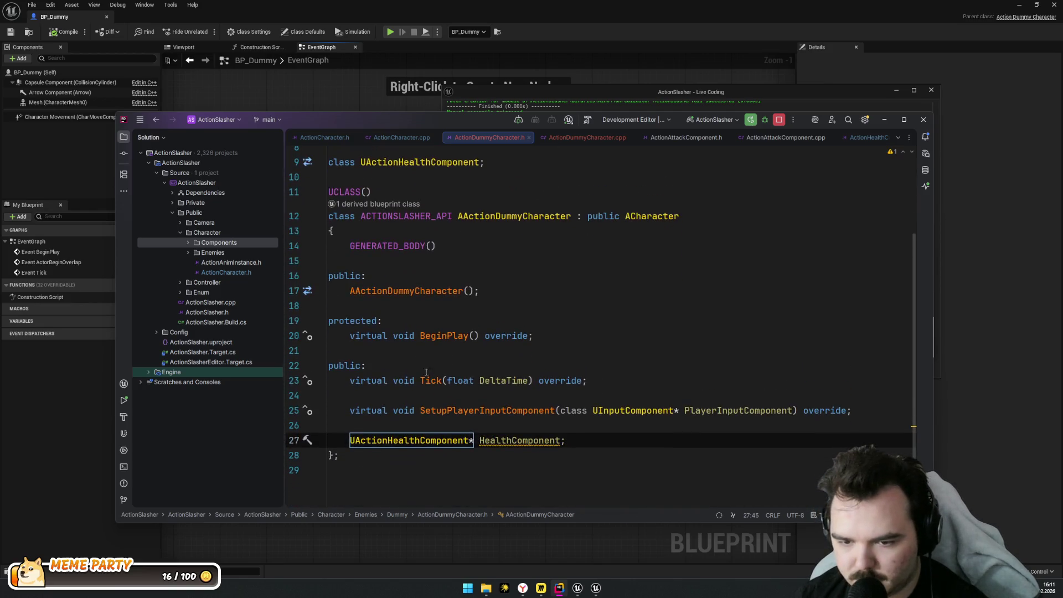
{"action": "left_click", "coordinate": [416, 367]}
{"action": "key", "text": "ctrl+x"}
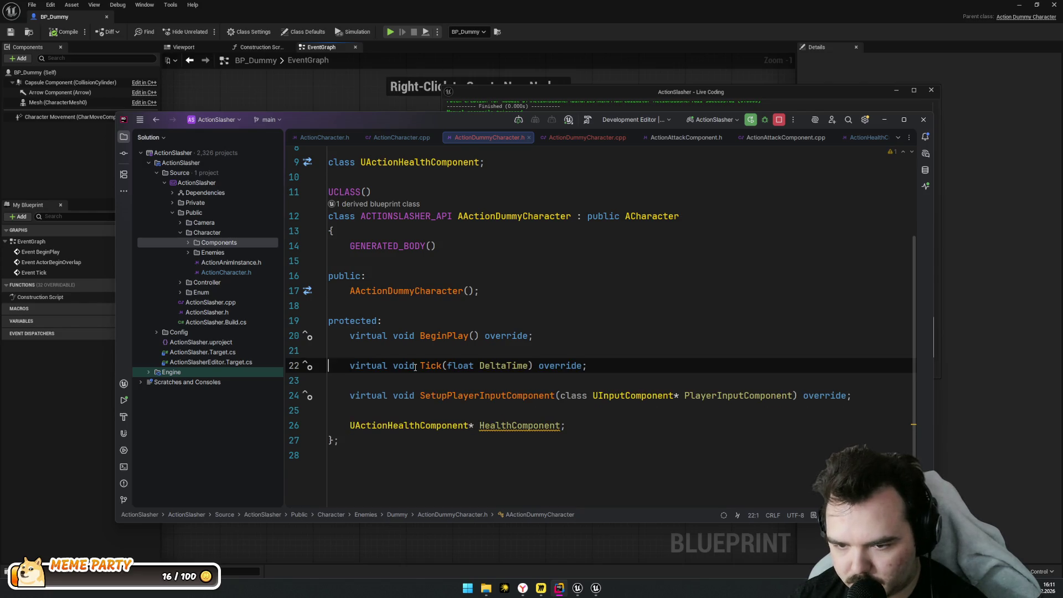
{"action": "key", "text": "Up"}
{"action": "key", "text": "Up"}
{"action": "key", "text": "Down"}
{"action": "key", "text": "Down"}
{"action": "key", "text": "Down"}
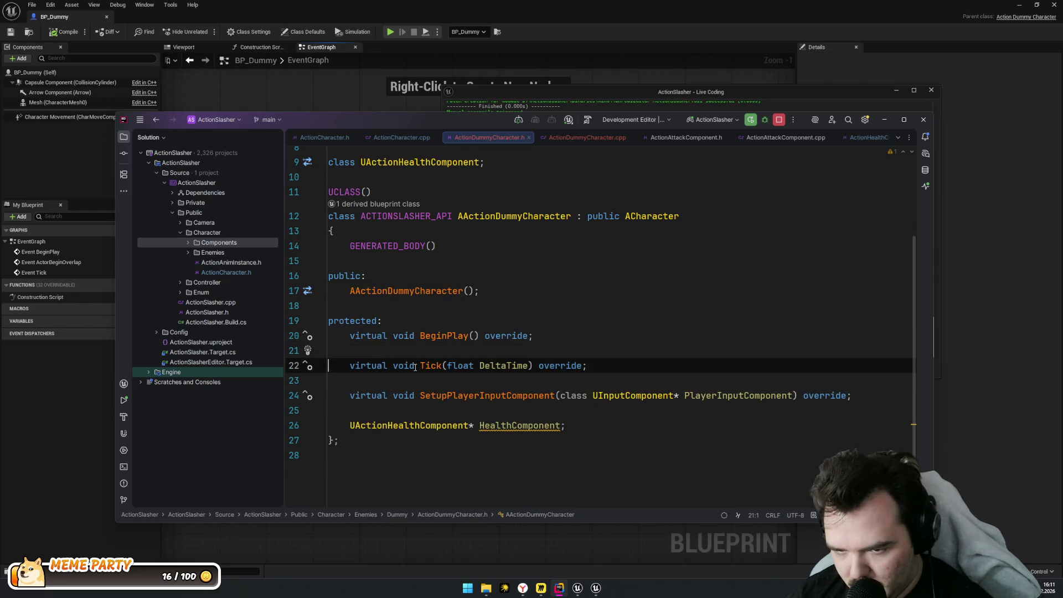
{"action": "key", "text": "Down"}
{"action": "key", "text": "alt+shift+Up"}
{"action": "key", "text": "alt+shift+Up"}
{"action": "key", "text": "alt+shift+Up"}
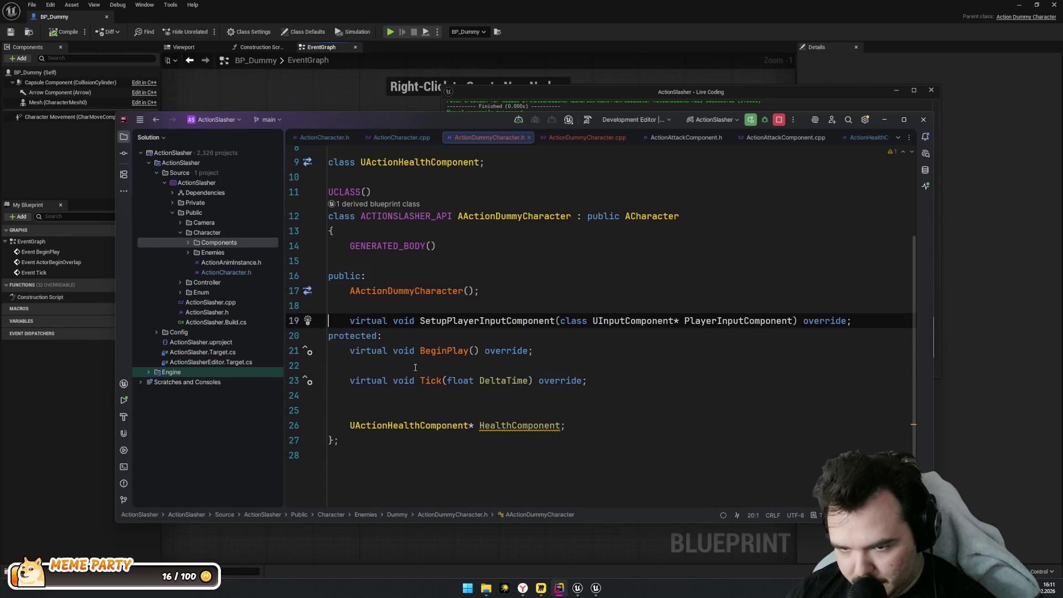
{"action": "key", "text": "Down"}
{"action": "key", "text": "Down"}
{"action": "key", "text": "Down"}
{"action": "key", "text": "Up"}
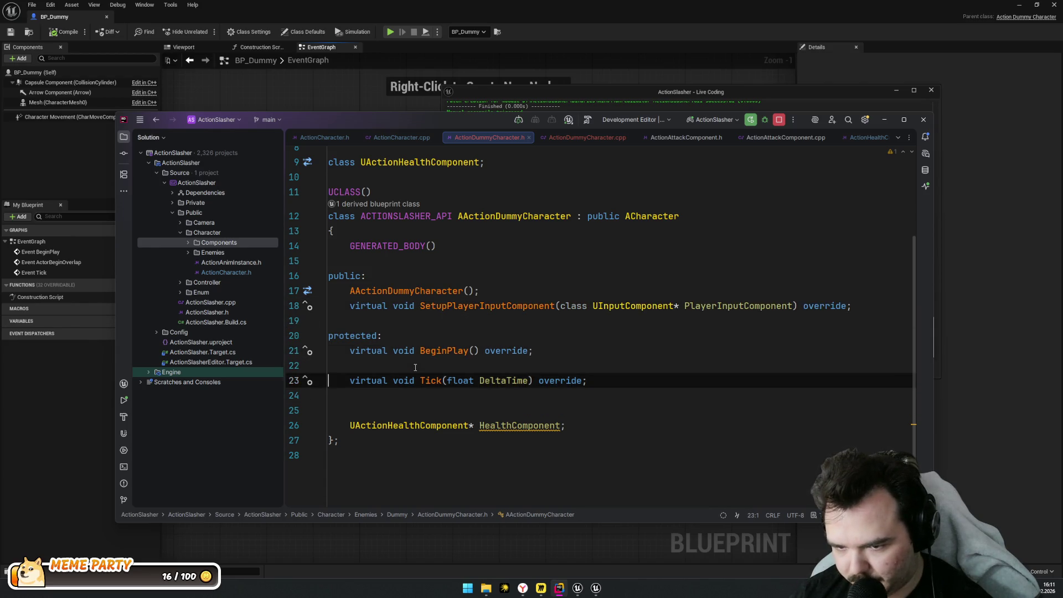
{"action": "key", "text": "alt+shift+Up"}
{"action": "key", "text": "Down"}
{"action": "key", "text": "Delete"}
{"action": "key", "text": "Delete"}
{"action": "key", "text": "Down"}
{"action": "key", "text": "Down"}
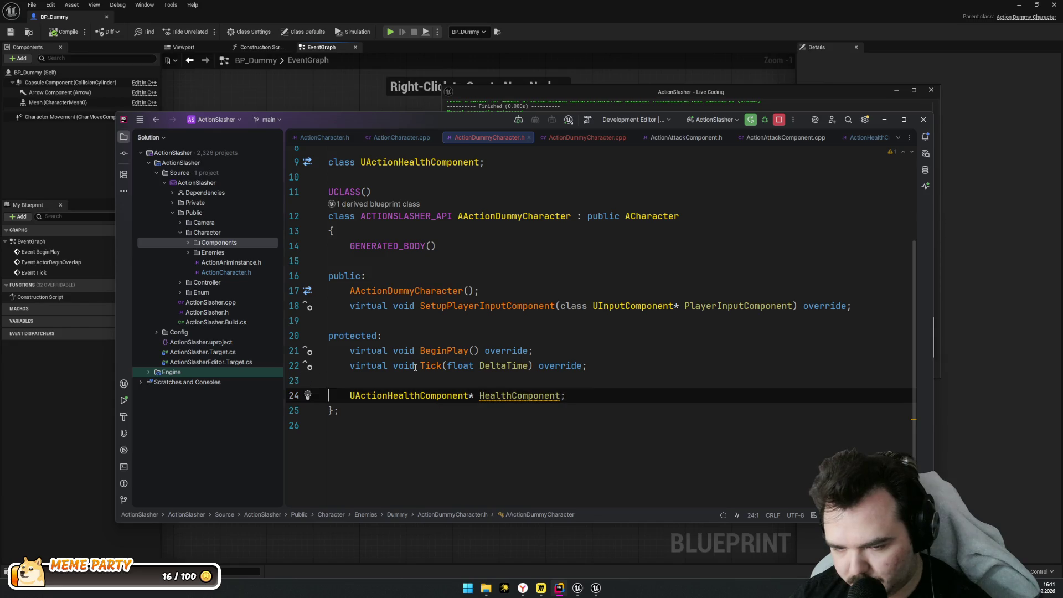
{"action": "key", "text": "Left"}
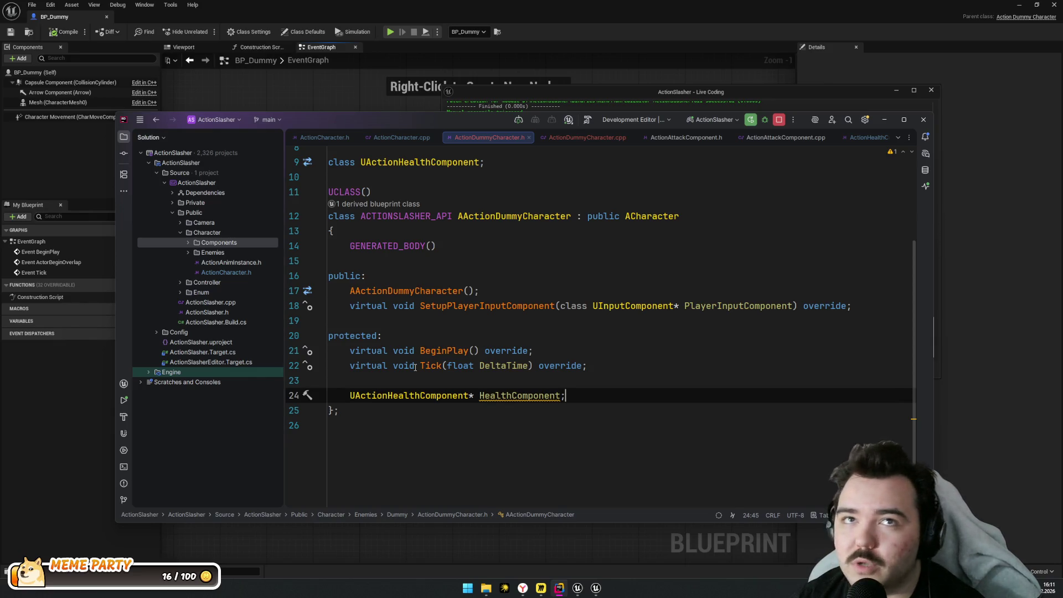
Add the ActionHealthComponent.h include to the dummy character's source file
{"action": "key", "text": "ctrl+Left"}
{"action": "key", "text": "ctrl+Left"}
{"action": "key", "text": "ctrl+Left"}
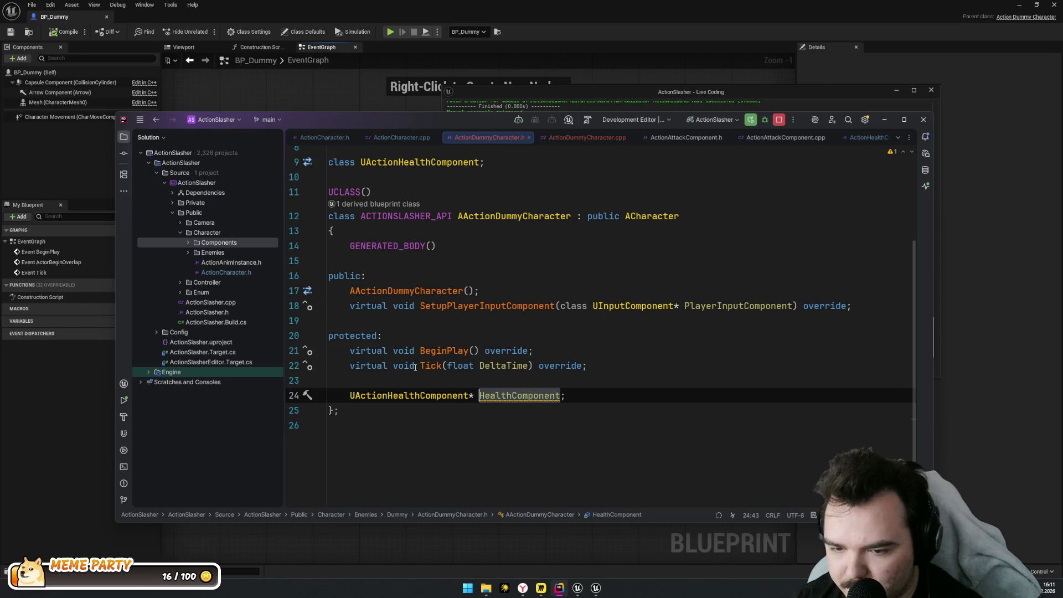
{"action": "key", "text": "ctrl+Right"}
{"action": "key", "text": "ctrl+b"}
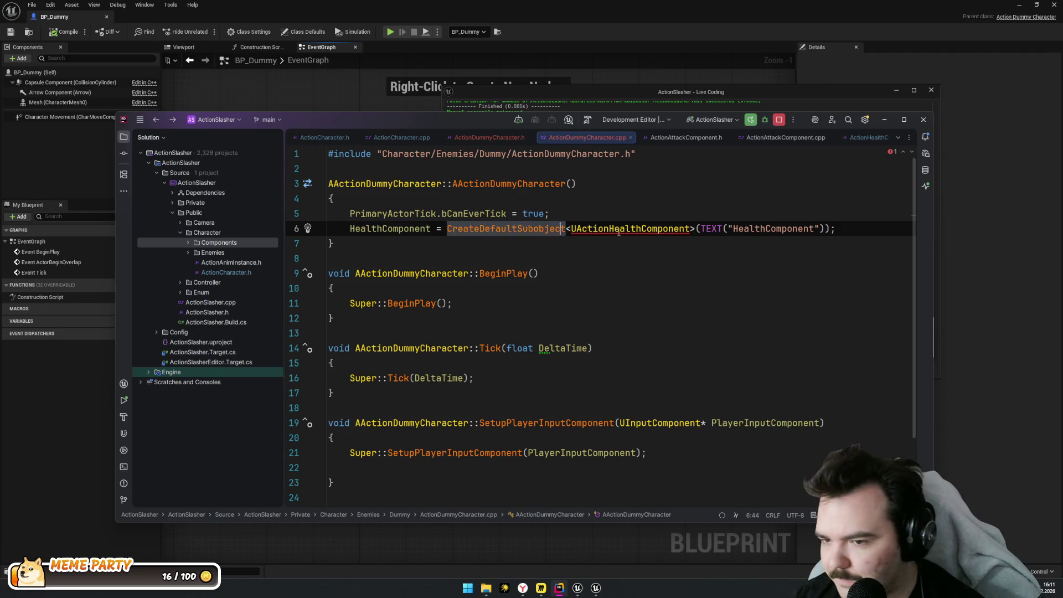
{"action": "left_click", "coordinate": [630, 229]}
{"action": "key", "text": "alt+\\"}
{"action": "key", "text": "Escape"}
{"action": "key", "text": "alt+Return"}
{"action": "key", "text": "Return"}
{"action": "key", "text": "ctrl+Right"}
{"action": "key", "text": "ctrl+Right"}
{"action": "key", "text": "ctrl+Right"}
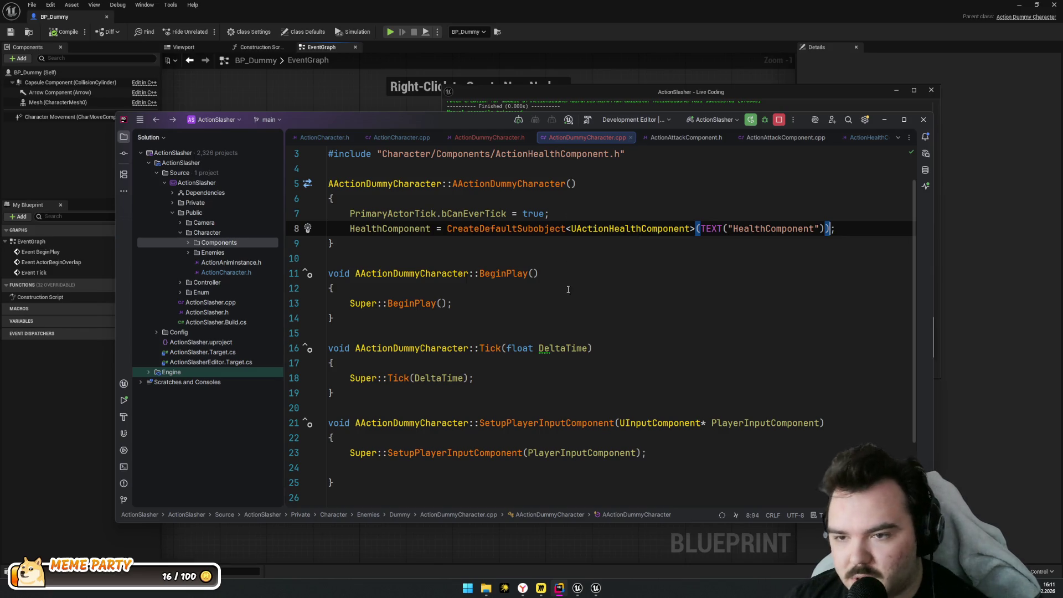
Compare the dummy constructor against the ActionCharacter.cpp constructor
{"action": "left_click", "coordinate": [393, 136]}
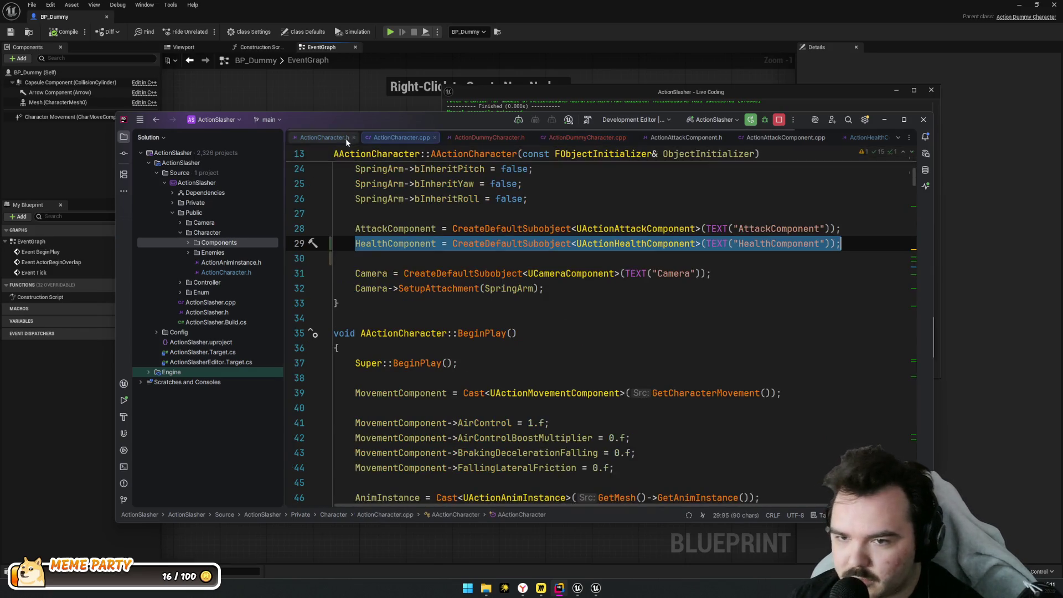
{"action": "mouse_move", "coordinate": [500, 270]}
{"action": "left_mouse_down"}
{"action": "mouse_move", "coordinate": [554, 222]}
{"action": "mouse_move", "coordinate": [707, 266]}
{"action": "mouse_move", "coordinate": [715, 498]}
{"action": "mouse_move", "coordinate": [714, 369]}
{"action": "mouse_move", "coordinate": [723, 380]}
{"action": "left_mouse_up"}
{"action": "mouse_move", "coordinate": [593, 216]}
{"action": "left_mouse_down"}
{"action": "mouse_move", "coordinate": [637, 310]}
{"action": "mouse_move", "coordinate": [712, 410]}
{"action": "left_mouse_up"}
{"action": "scroll", "coordinate": [711, 410], "scroll_direction": "down", "scroll_amount": 4}
{"action": "left_click", "coordinate": [716, 393]}
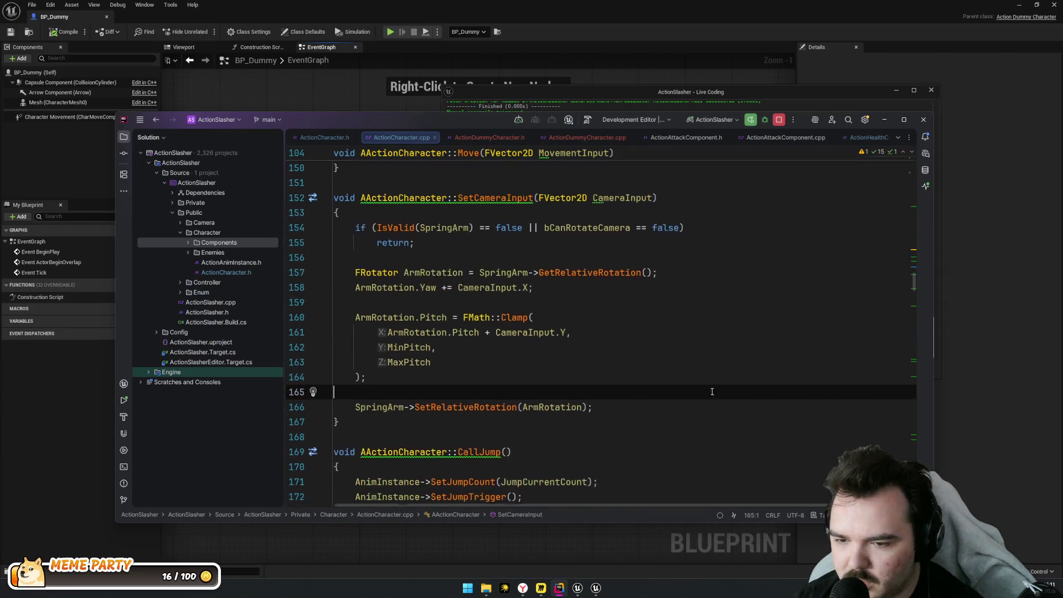
{"action": "scroll", "coordinate": [630, 326], "scroll_direction": "down", "scroll_amount": 5}
{"action": "scroll", "coordinate": [616, 353], "scroll_direction": "down", "scroll_amount": 8}
{"action": "left_click_drag", "start_coordinate": [658, 378], "coordinate": [647, 333]}
{"action": "left_click", "coordinate": [658, 385]}
{"action": "scroll", "coordinate": [658, 384], "scroll_direction": "up", "scroll_amount": 5}
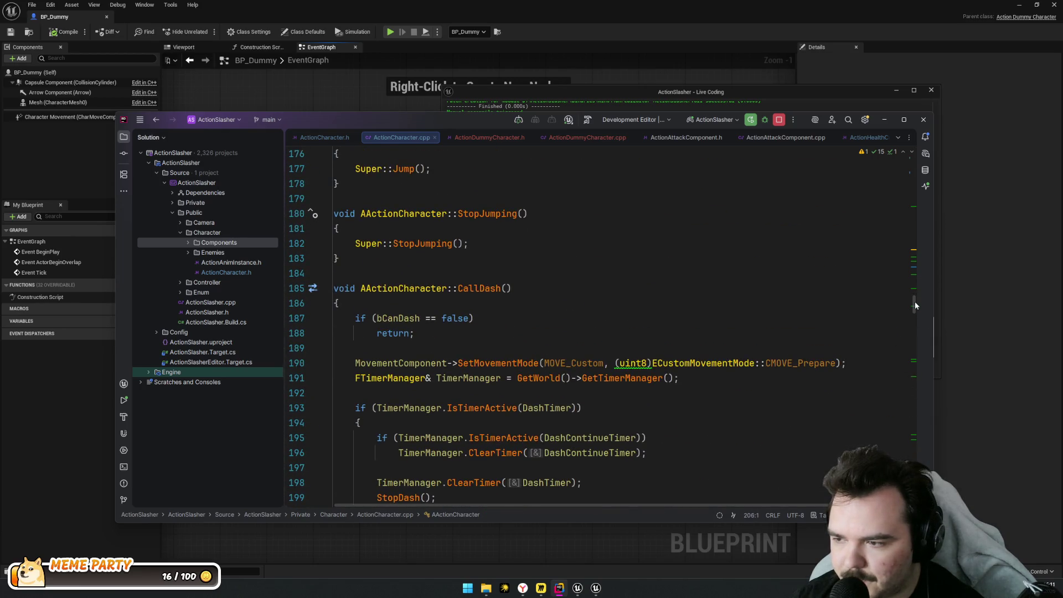
{"action": "scroll", "coordinate": [619, 248], "scroll_direction": "up", "scroll_amount": 20}
{"action": "left_click", "coordinate": [619, 247]}
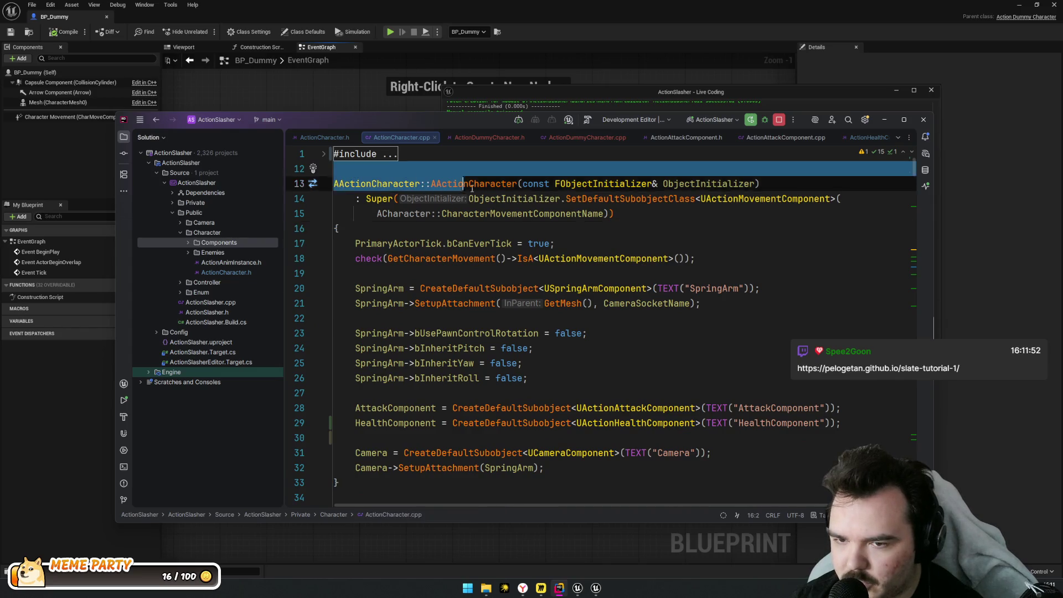
Check the ActionDummyCharacter and ActionAttackComponent.h tabs, then maximize the Slate tutorial browser window
{"action": "left_click", "coordinate": [515, 138]}
{"action": "left_click", "coordinate": [606, 139]}
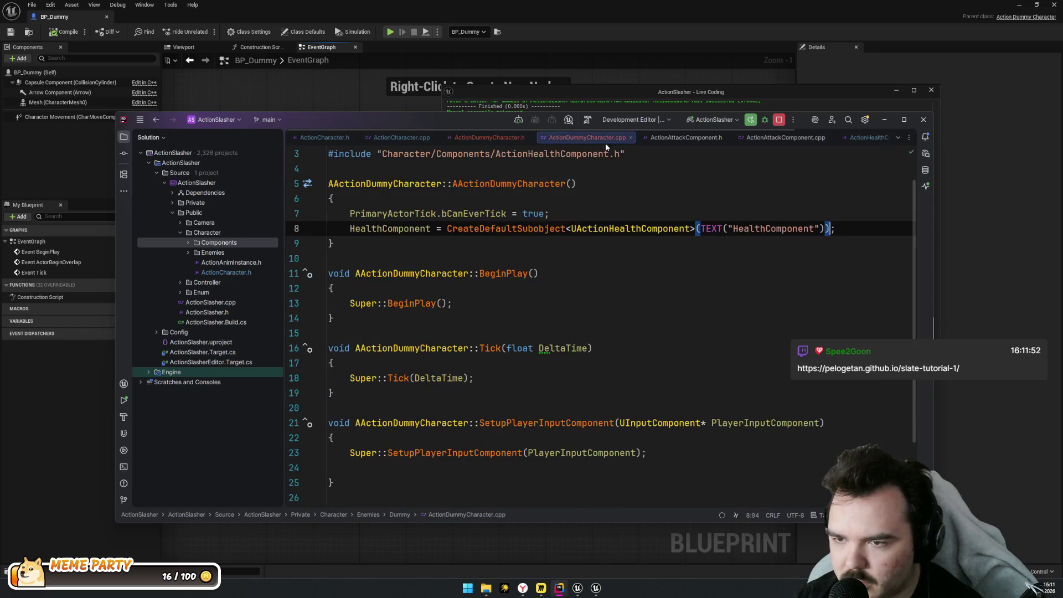
{"action": "left_click", "coordinate": [673, 139]}
{"action": "left_click", "coordinate": [487, 137]}
{"action": "left_click", "coordinate": [402, 138]}
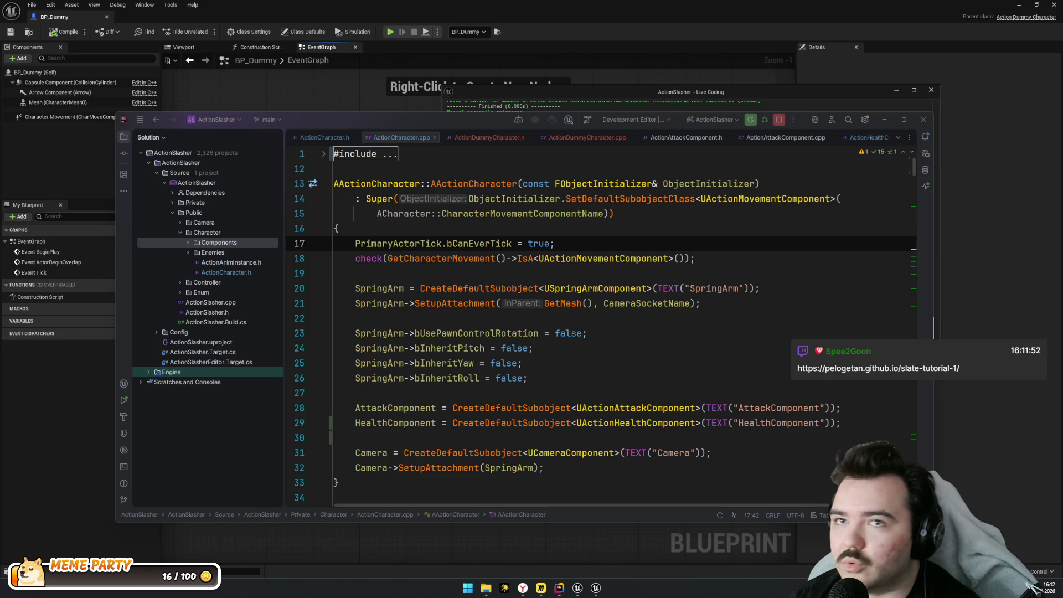
{"action": "key", "text": "alt+Tab"}
{"action": "mouse_move", "coordinate": [571, 133]}
{"action": "left_mouse_down"}
{"action": "mouse_move", "coordinate": [597, 110]}
{"action": "mouse_move", "coordinate": [597, 1]}
{"action": "left_mouse_up"}
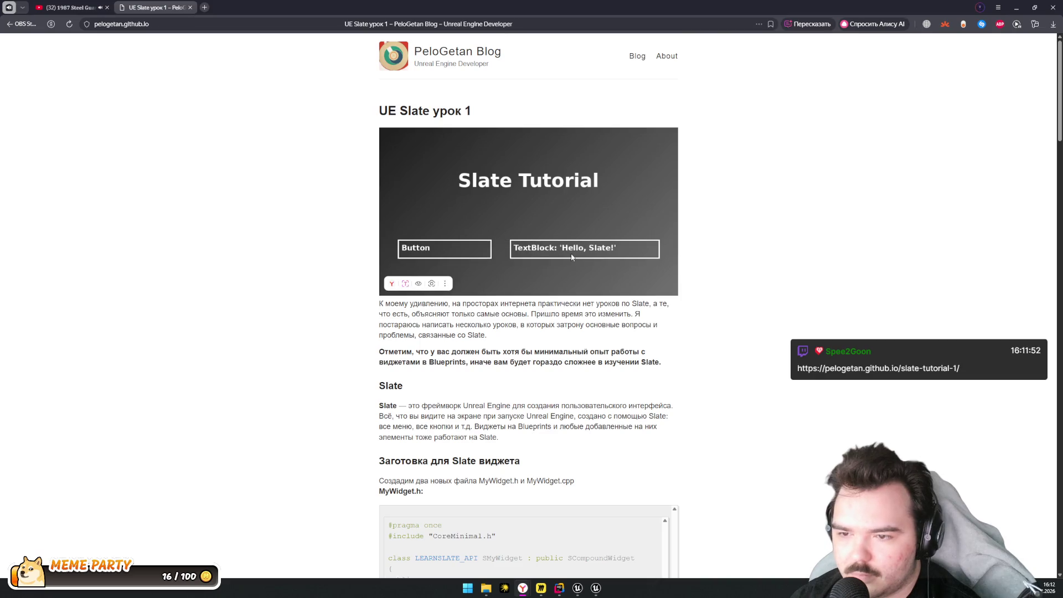
{"action": "scroll", "coordinate": [604, 280], "scroll_direction": "down", "scroll_amount": 3}
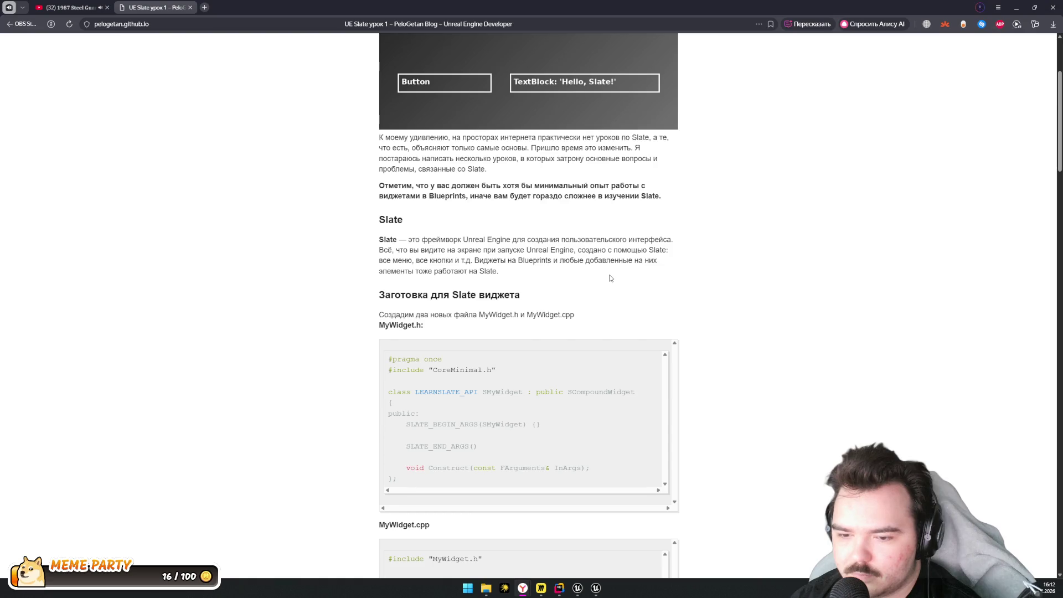
{"action": "scroll", "coordinate": [613, 277], "scroll_direction": "down", "scroll_amount": 6}
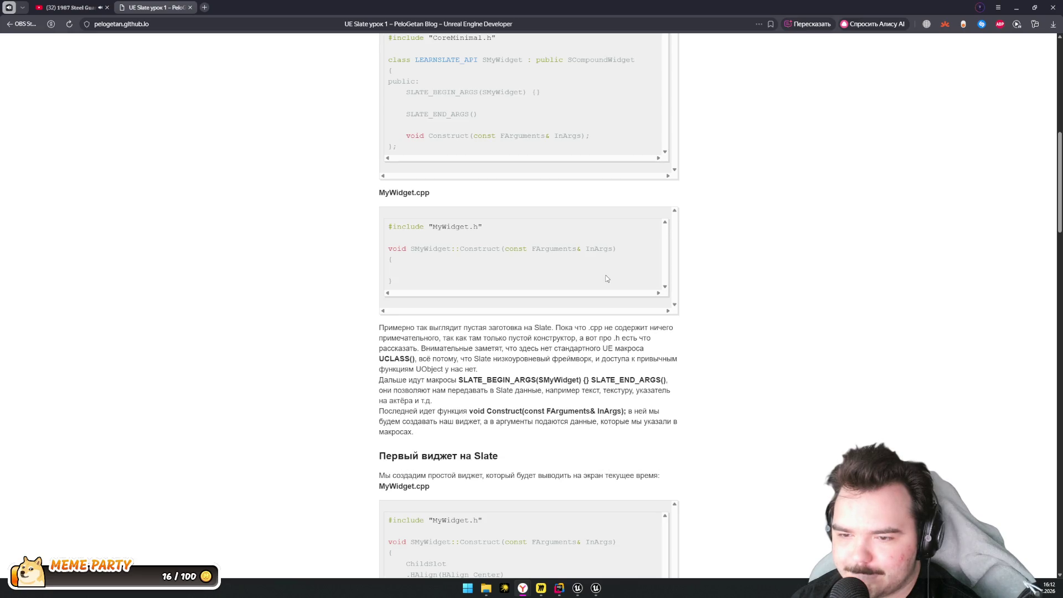
{"action": "scroll", "coordinate": [604, 277], "scroll_direction": "down", "scroll_amount": 5}
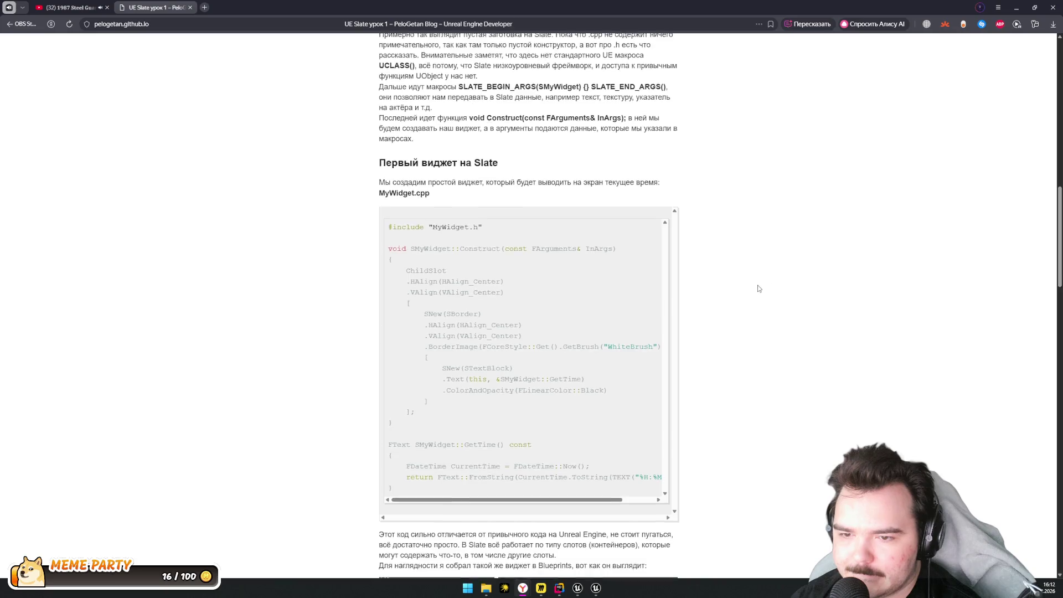
{"action": "scroll", "coordinate": [758, 288], "scroll_direction": "down", "scroll_amount": 6}
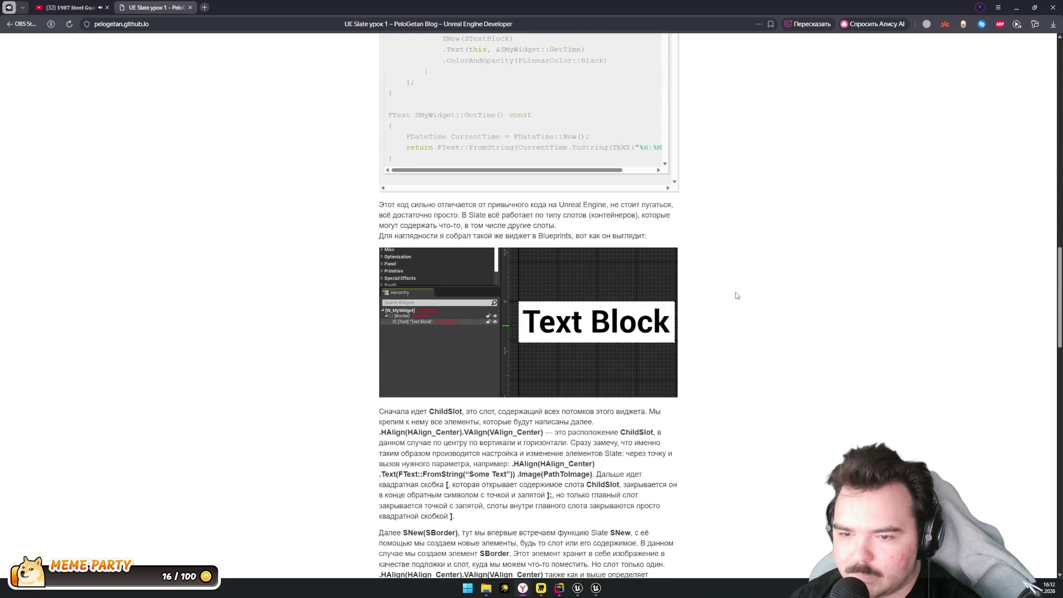
{"action": "scroll", "coordinate": [737, 296], "scroll_direction": "up", "scroll_amount": 4}
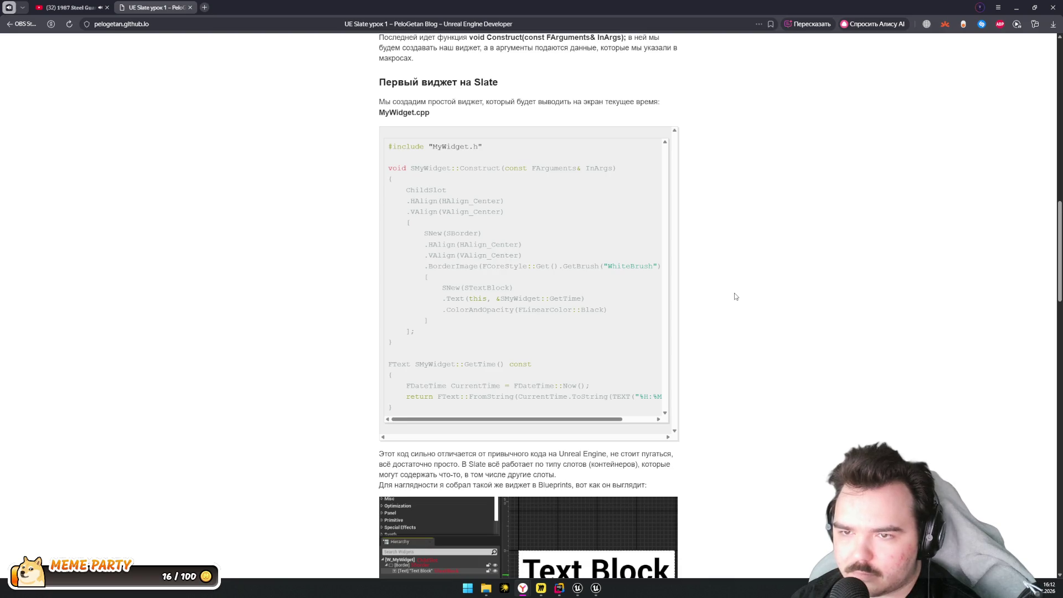
{"action": "scroll", "coordinate": [736, 297], "scroll_direction": "down", "scroll_amount": 1}
{"action": "scroll", "coordinate": [736, 297], "scroll_direction": "up", "scroll_amount": 2}
{"action": "scroll", "coordinate": [732, 298], "scroll_direction": "down", "scroll_amount": 5}
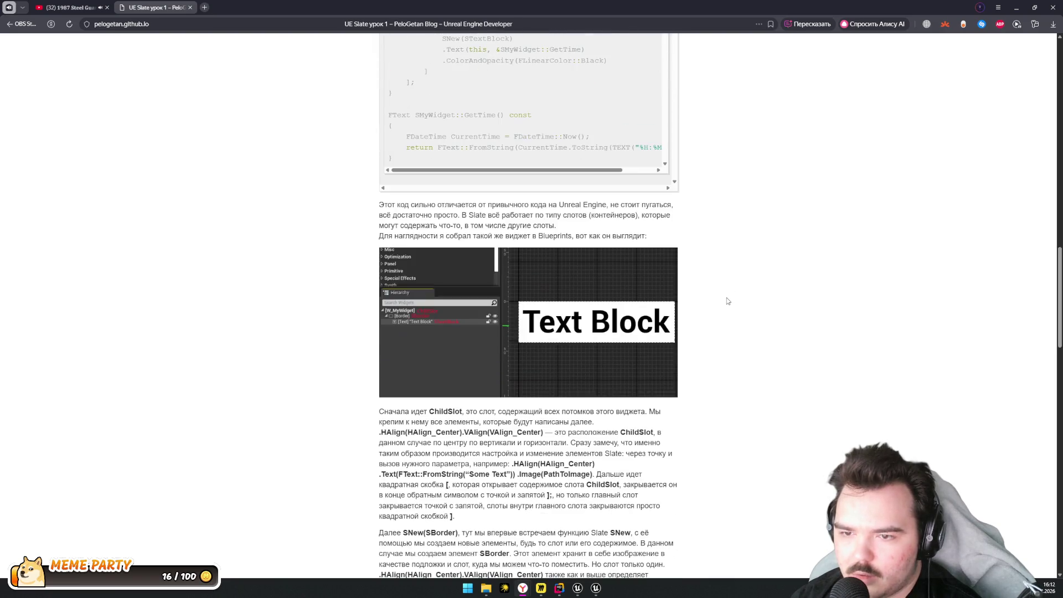
{"action": "scroll", "coordinate": [729, 301], "scroll_direction": "down", "scroll_amount": 15}
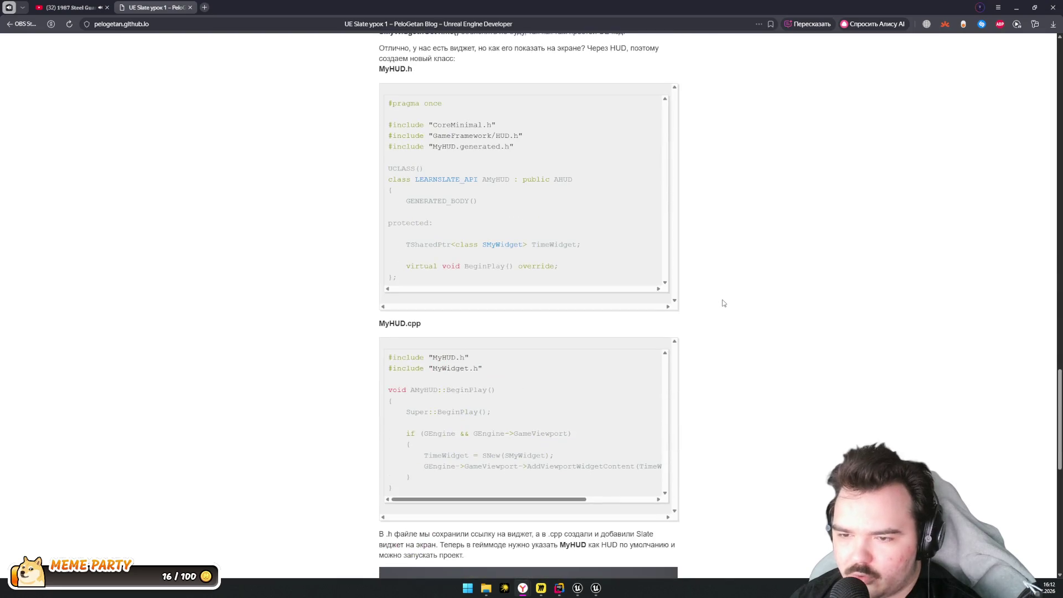
{"action": "scroll", "coordinate": [724, 303], "scroll_direction": "down", "scroll_amount": 5}
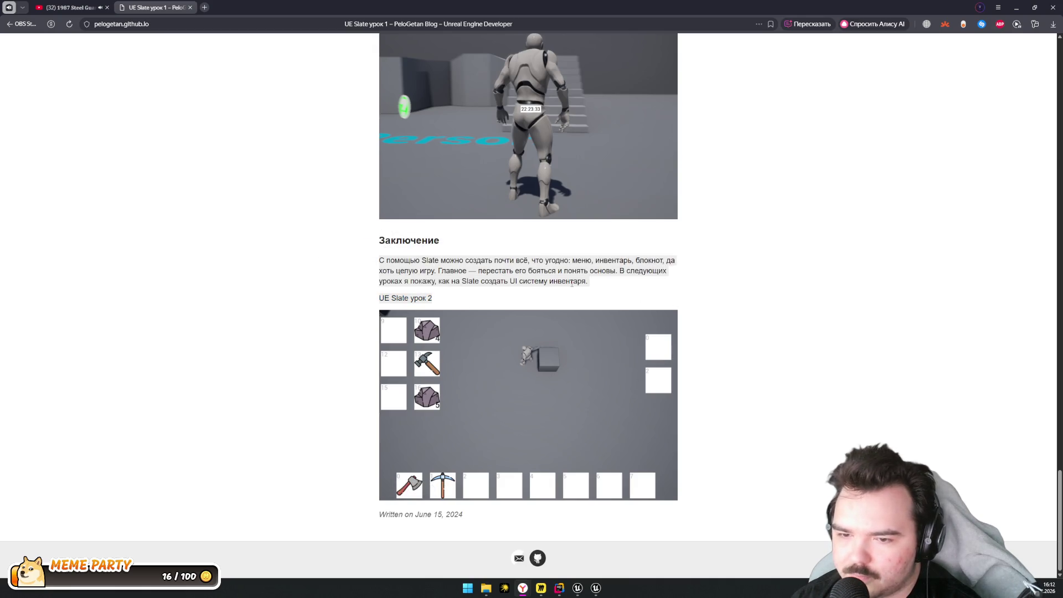
{"action": "scroll", "coordinate": [588, 281], "scroll_direction": "up", "scroll_amount": 9}
{"action": "scroll", "coordinate": [497, 376], "scroll_direction": "down", "scroll_amount": 4}
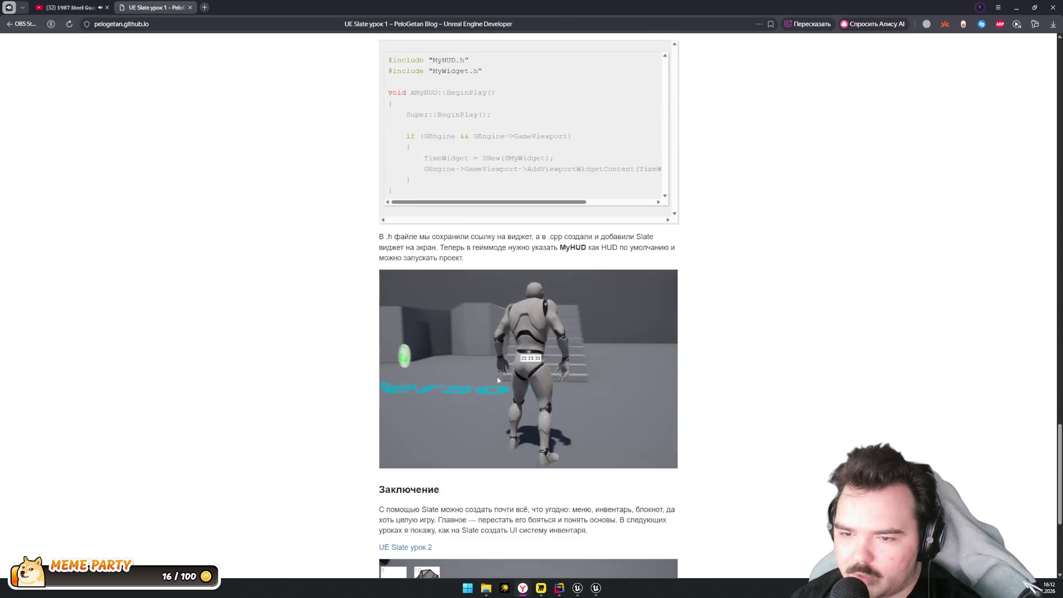
{"action": "scroll", "coordinate": [569, 259], "scroll_direction": "up", "scroll_amount": 14}
{"action": "scroll", "coordinate": [569, 260], "scroll_direction": "up", "scroll_amount": 4}
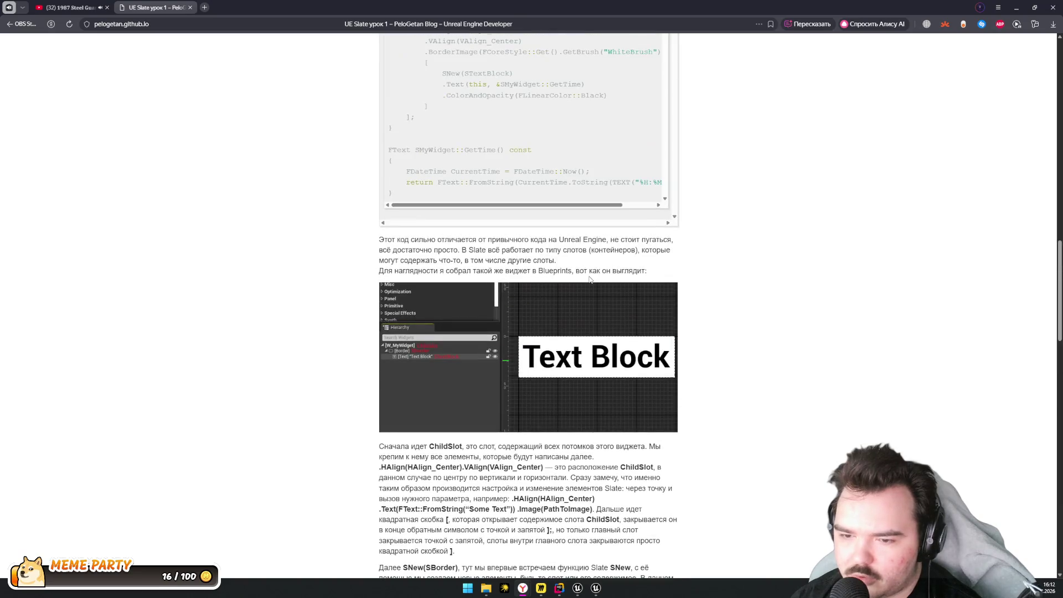
{"action": "scroll", "coordinate": [593, 279], "scroll_direction": "up", "scroll_amount": 4}
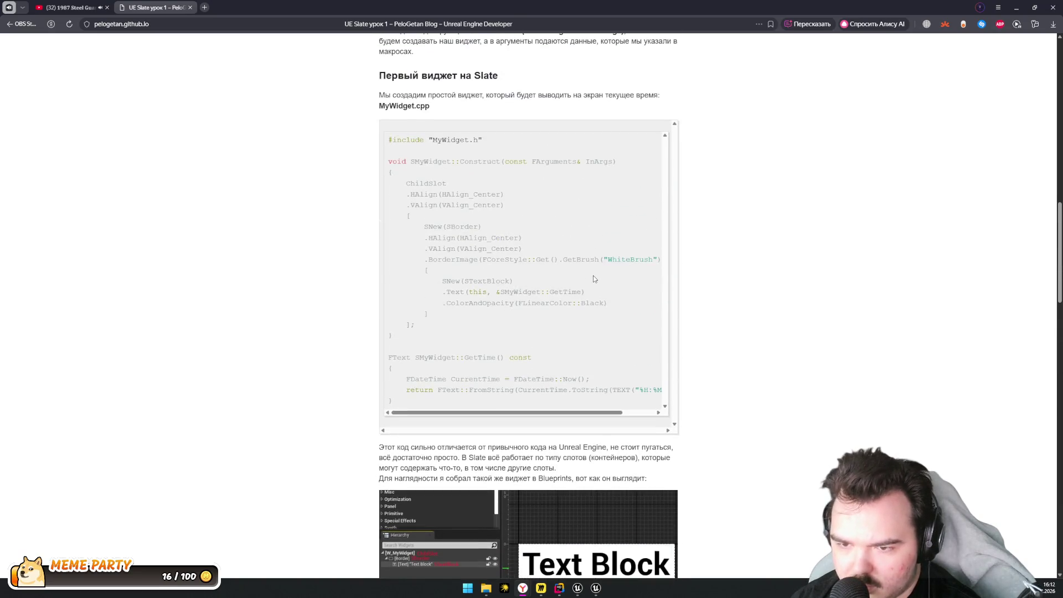
{"action": "scroll", "coordinate": [593, 274], "scroll_direction": "down", "scroll_amount": 2}
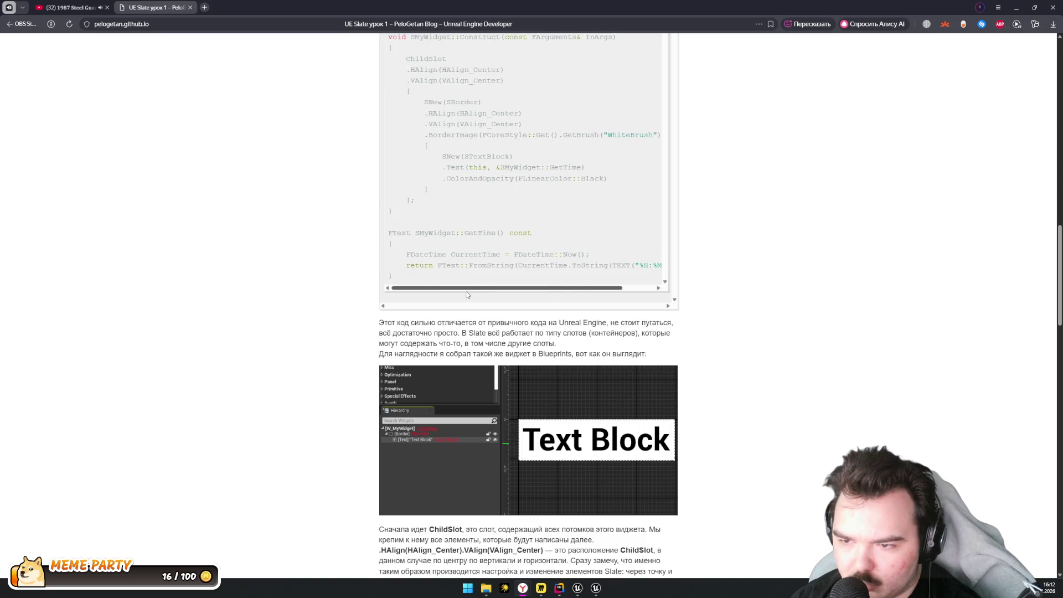
{"action": "scroll", "coordinate": [532, 305], "scroll_direction": "down", "scroll_amount": 2}
{"action": "scroll", "coordinate": [552, 323], "scroll_direction": "down", "scroll_amount": 2}
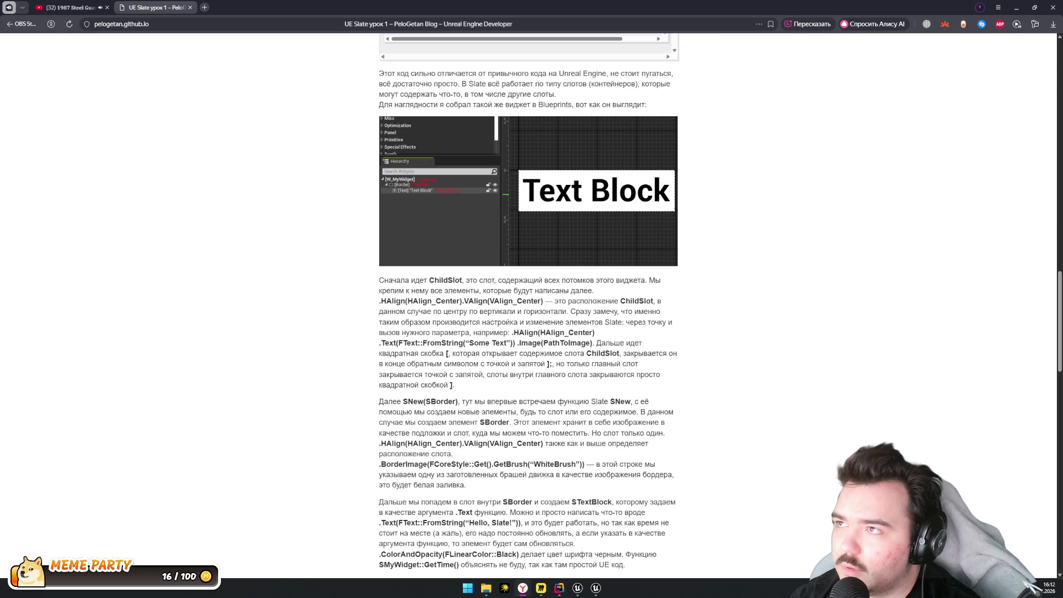
{"action": "scroll", "coordinate": [586, 224], "scroll_direction": "up", "scroll_amount": 15}
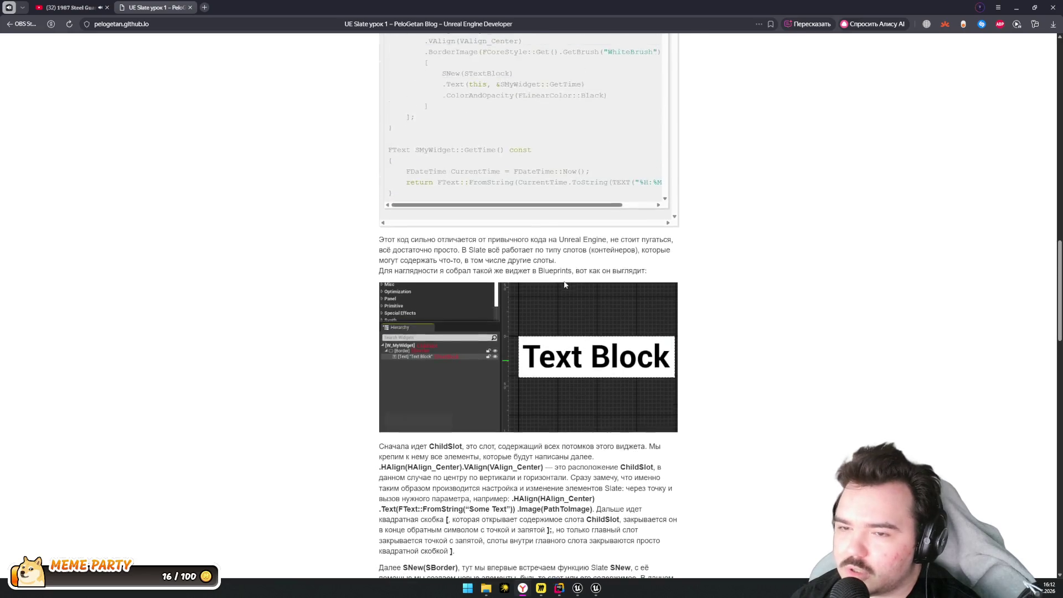
{"action": "scroll", "coordinate": [629, 265], "scroll_direction": "up", "scroll_amount": 6}
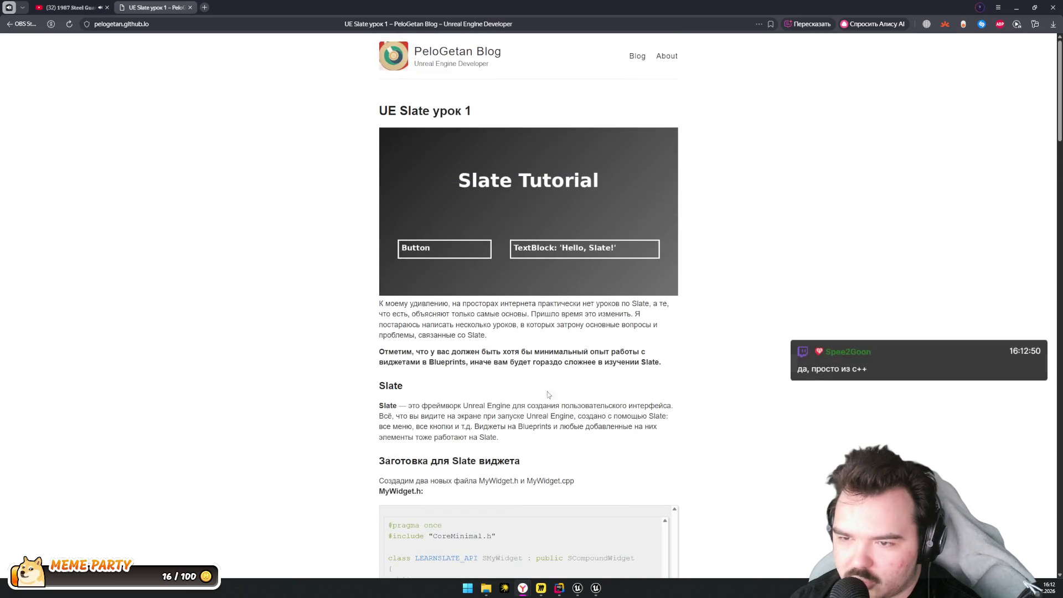
Scroll down through the remainder of the UE Slate урок 1 article to its end
{"action": "scroll", "coordinate": [577, 369], "scroll_direction": "down", "scroll_amount": 3}
{"action": "scroll", "coordinate": [578, 368], "scroll_direction": "down", "scroll_amount": 10}
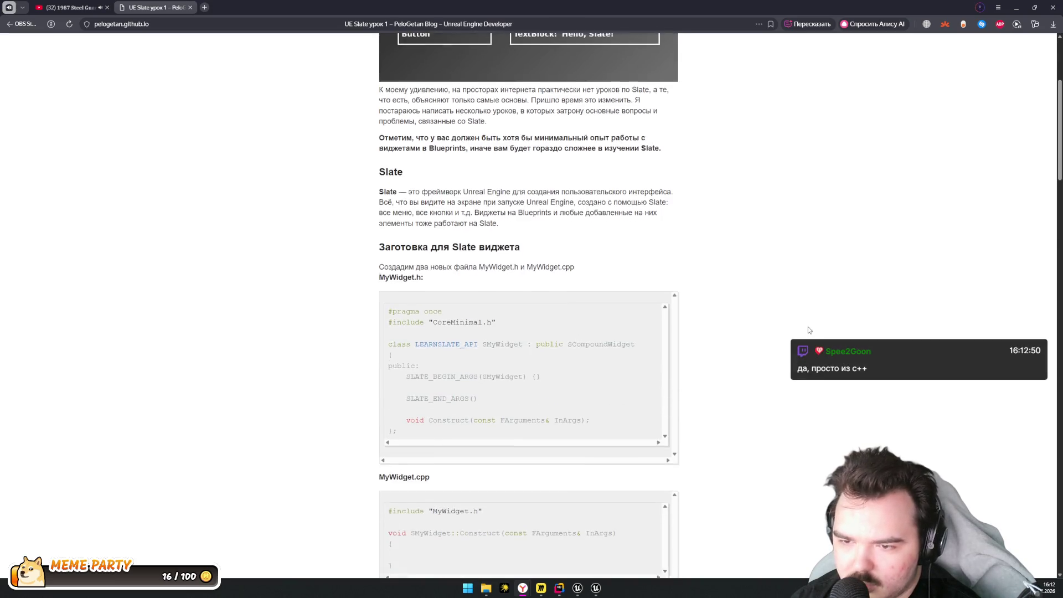
{"action": "scroll", "coordinate": [746, 309], "scroll_direction": "down", "scroll_amount": 4}
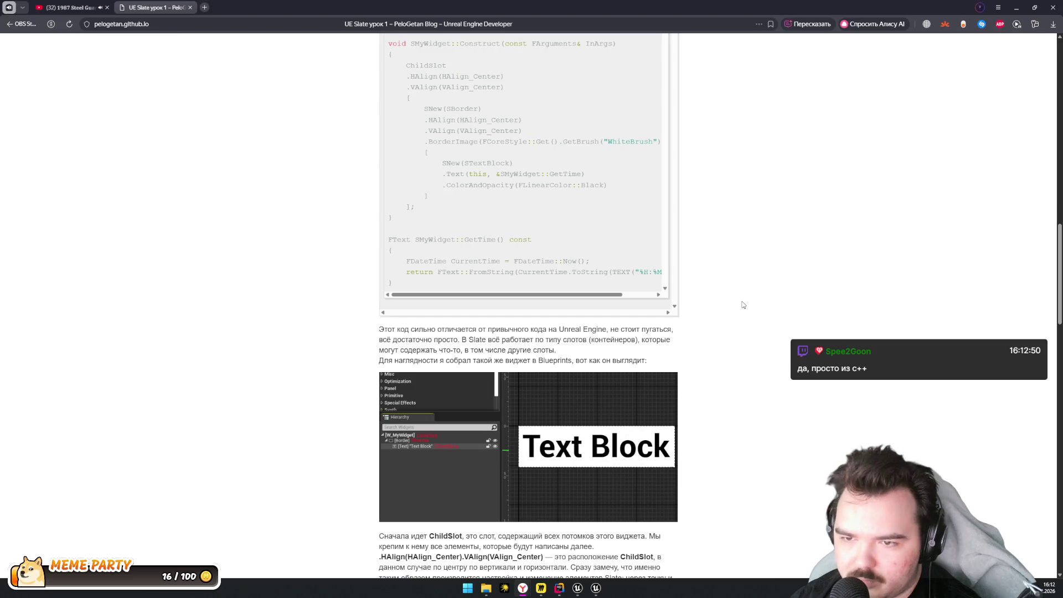
{"action": "scroll", "coordinate": [744, 305], "scroll_direction": "down", "scroll_amount": 5}
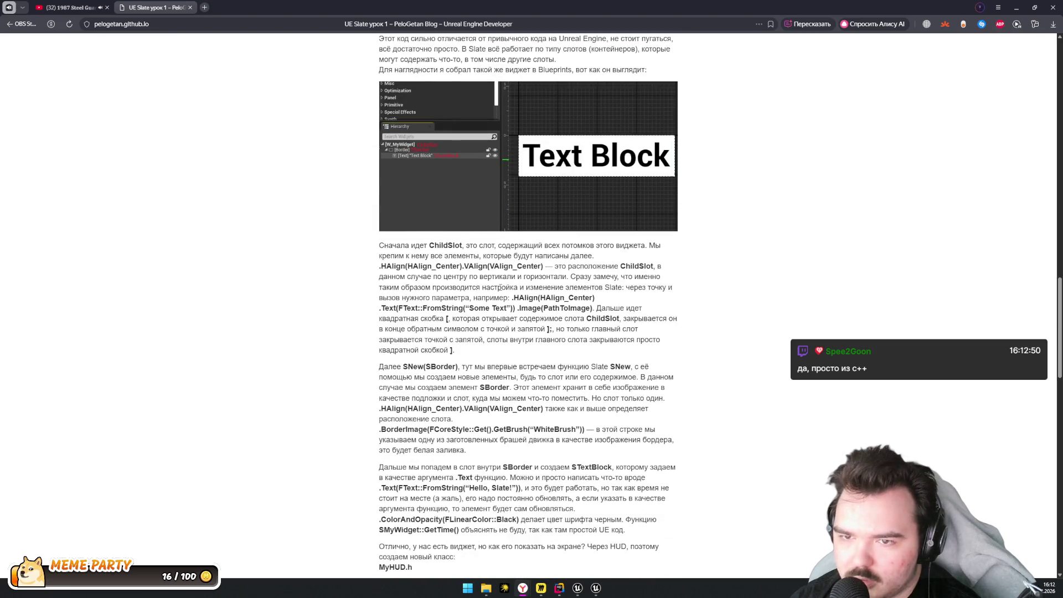
{"action": "scroll", "coordinate": [540, 320], "scroll_direction": "down", "scroll_amount": 5}
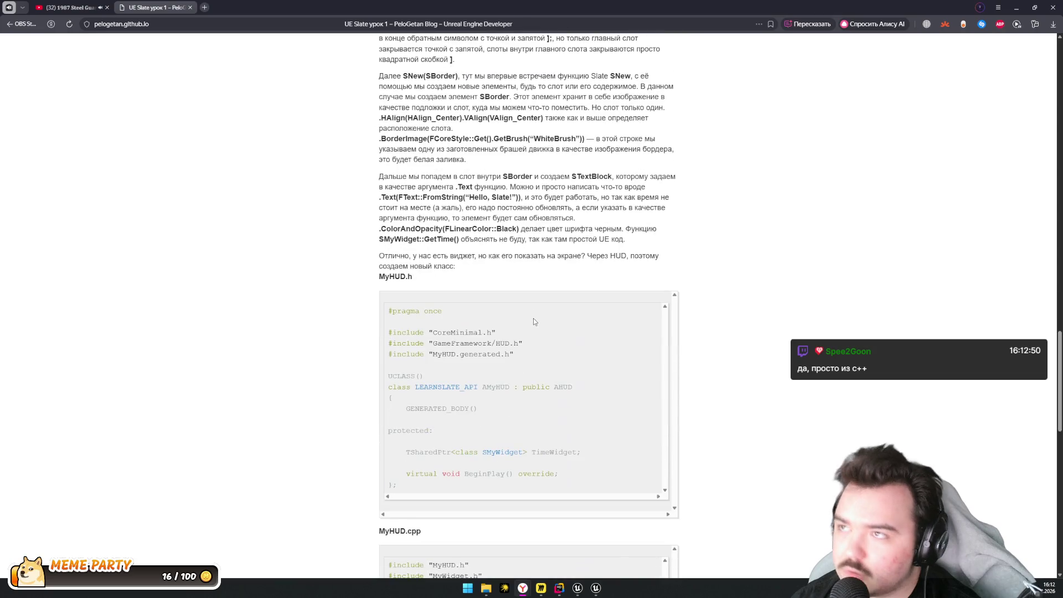
{"action": "scroll", "coordinate": [534, 317], "scroll_direction": "up", "scroll_amount": 3}
{"action": "scroll", "coordinate": [584, 320], "scroll_direction": "down", "scroll_amount": 1}
{"action": "scroll", "coordinate": [584, 319], "scroll_direction": "down", "scroll_amount": 2}
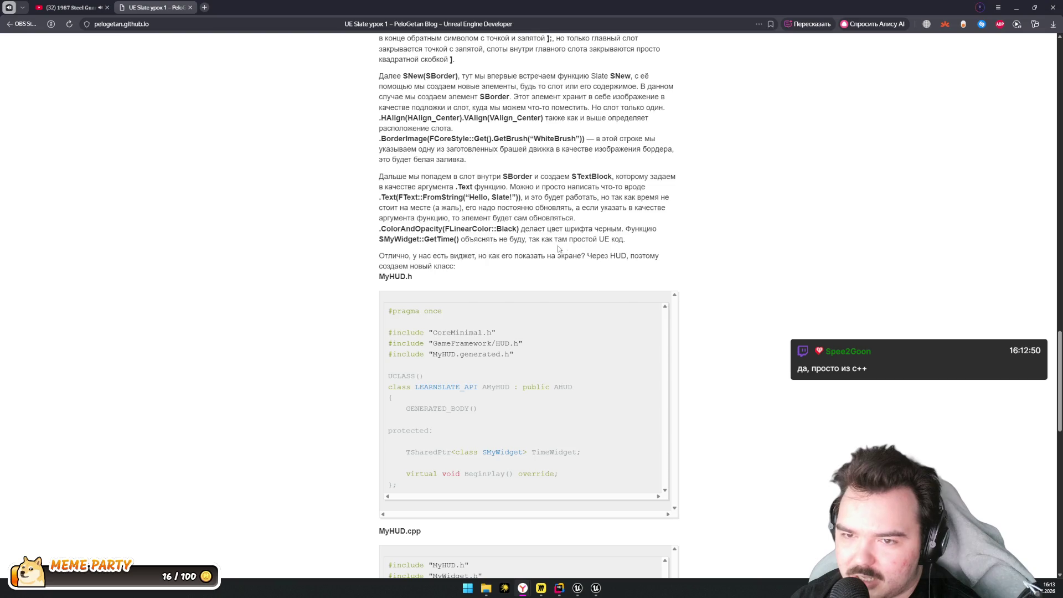
{"action": "scroll", "coordinate": [558, 249], "scroll_direction": "down", "scroll_amount": 2}
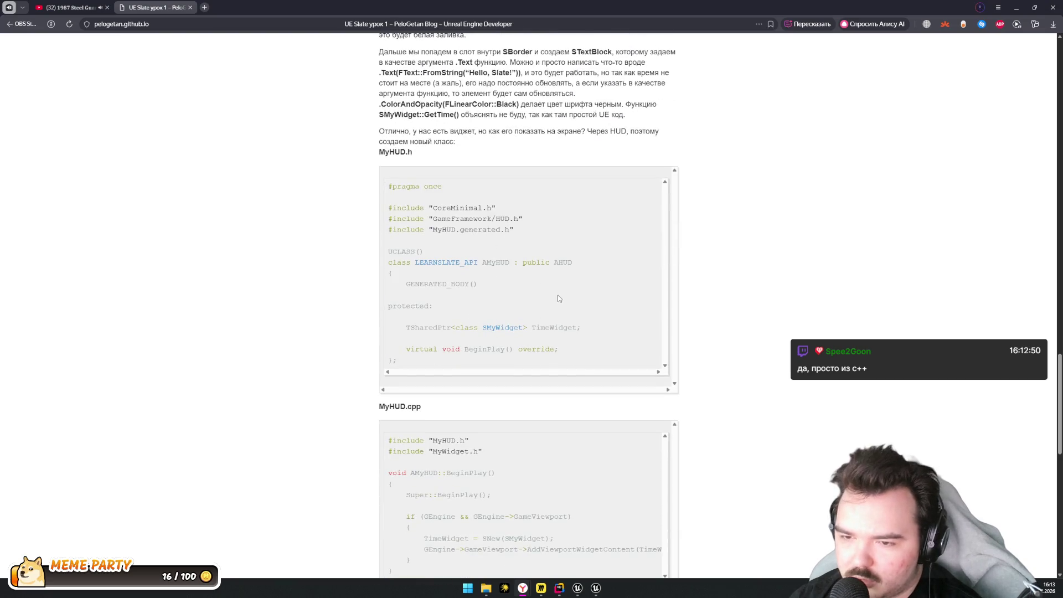
{"action": "scroll", "coordinate": [559, 299], "scroll_direction": "down", "scroll_amount": 4}
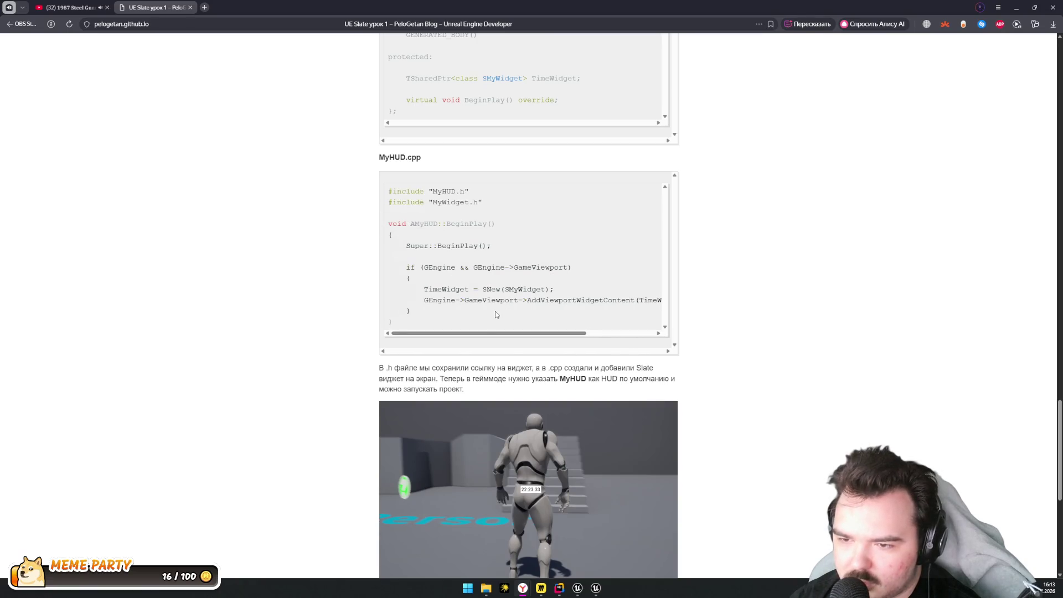
{"action": "scroll", "coordinate": [758, 384], "scroll_direction": "down", "scroll_amount": 2}
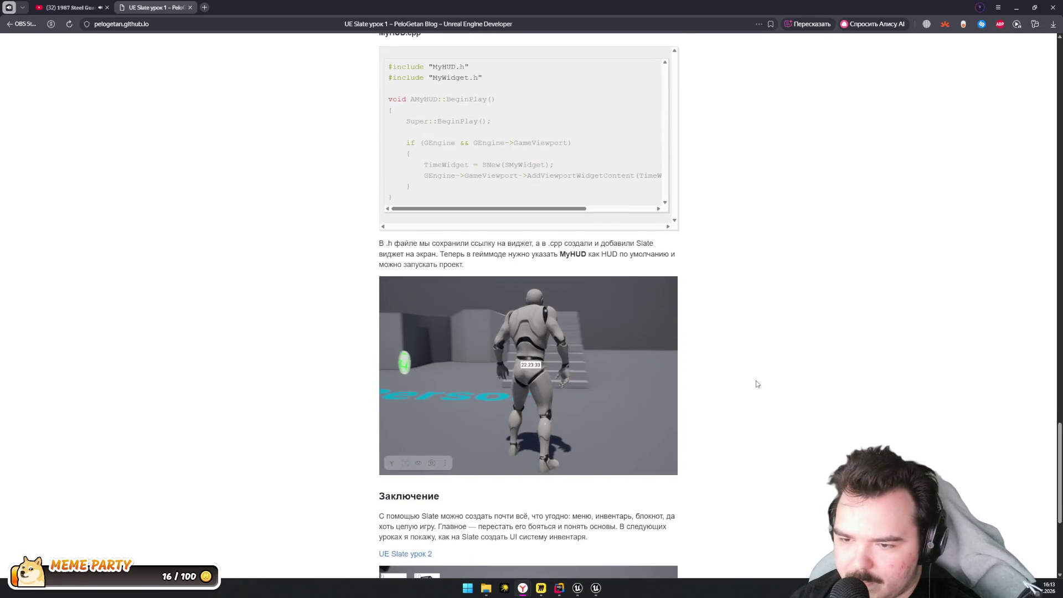
{"action": "scroll", "coordinate": [758, 384], "scroll_direction": "down", "scroll_amount": 4}
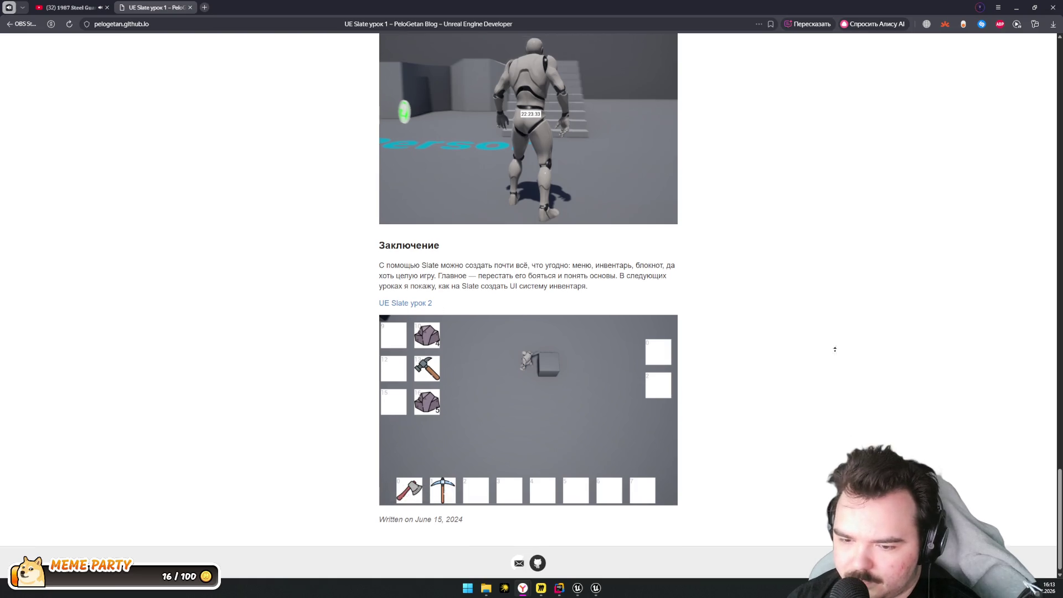
Jump back to the article's top, close the Slate tutorial tab, and pause the YouTube video
{"action": "key", "text": "Home"}
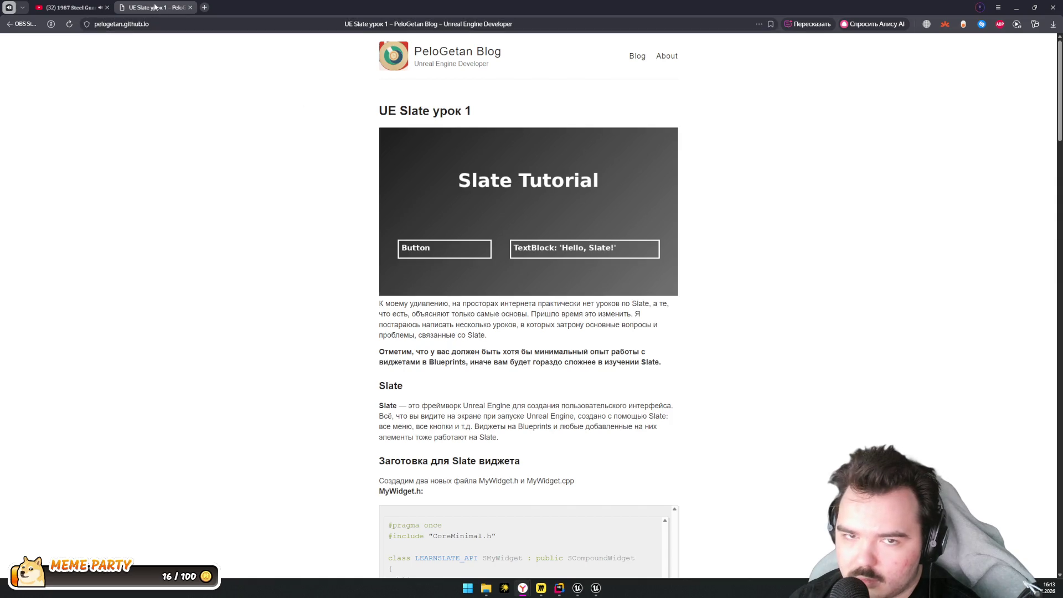
{"action": "key", "text": "ctrl+w"}
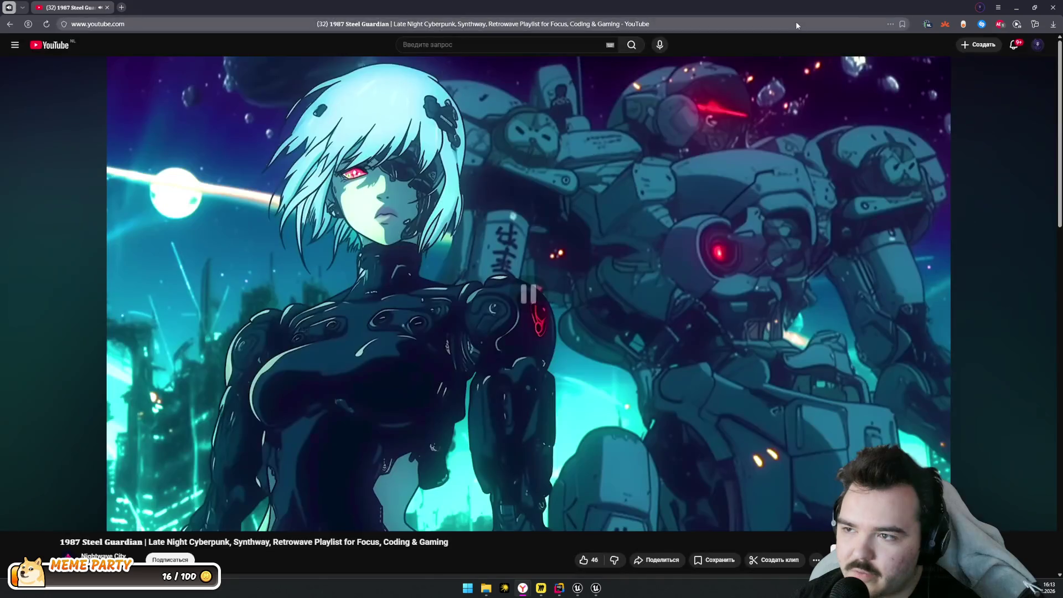
{"action": "left_click", "coordinate": [588, 138]}
Resume the YouTube video and look over ActionCharacter.cpp's BeginPlay in Rider
{"action": "left_click", "coordinate": [588, 138]}
{"action": "key", "text": "alt+Tab"}
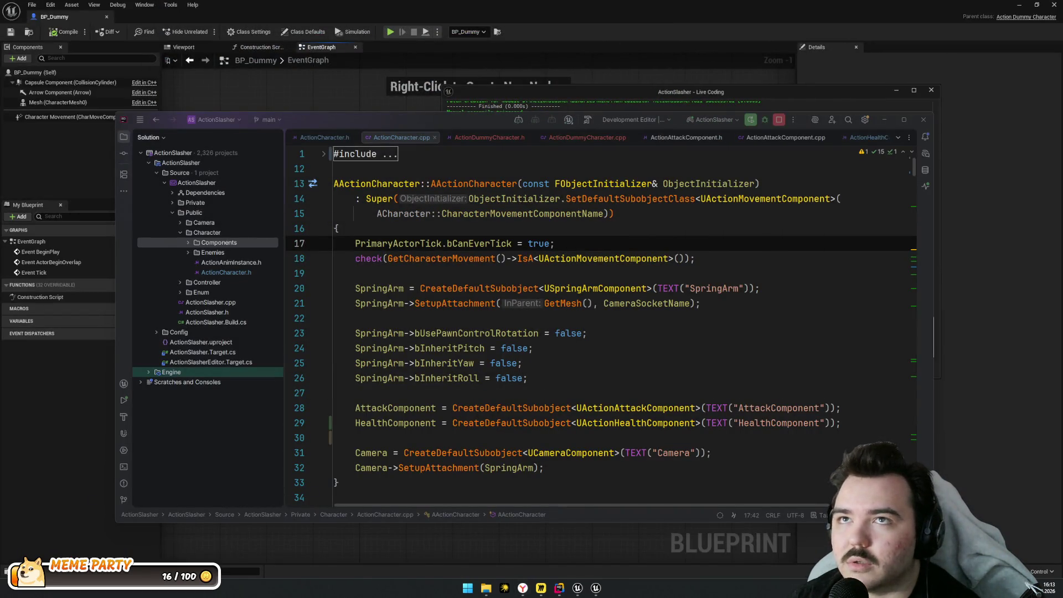
{"action": "left_click", "coordinate": [660, 395]}
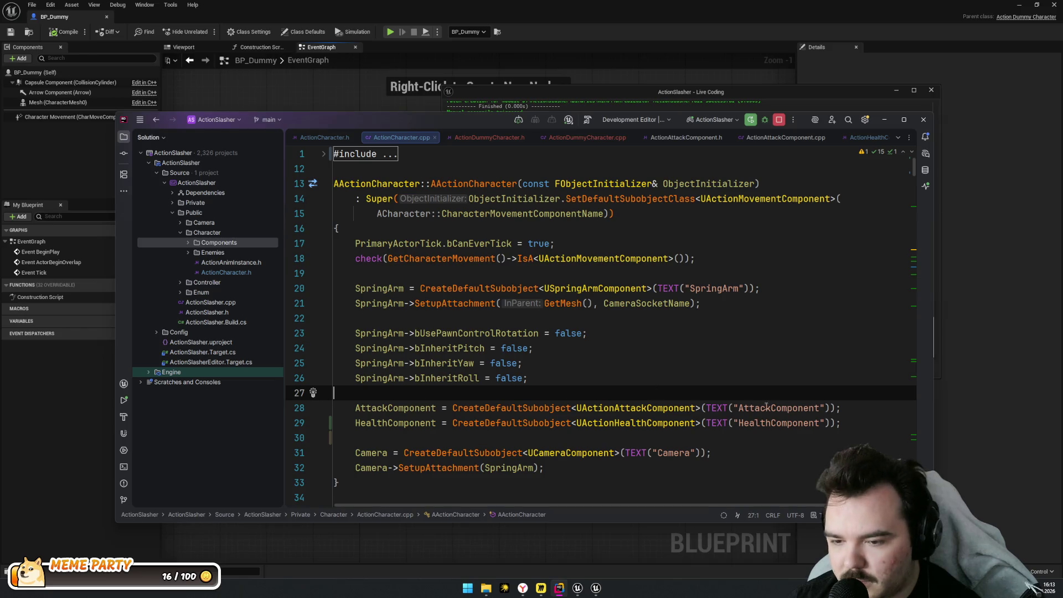
{"action": "scroll", "coordinate": [766, 406], "scroll_direction": "down", "scroll_amount": 4}
{"action": "left_click", "coordinate": [666, 343]}
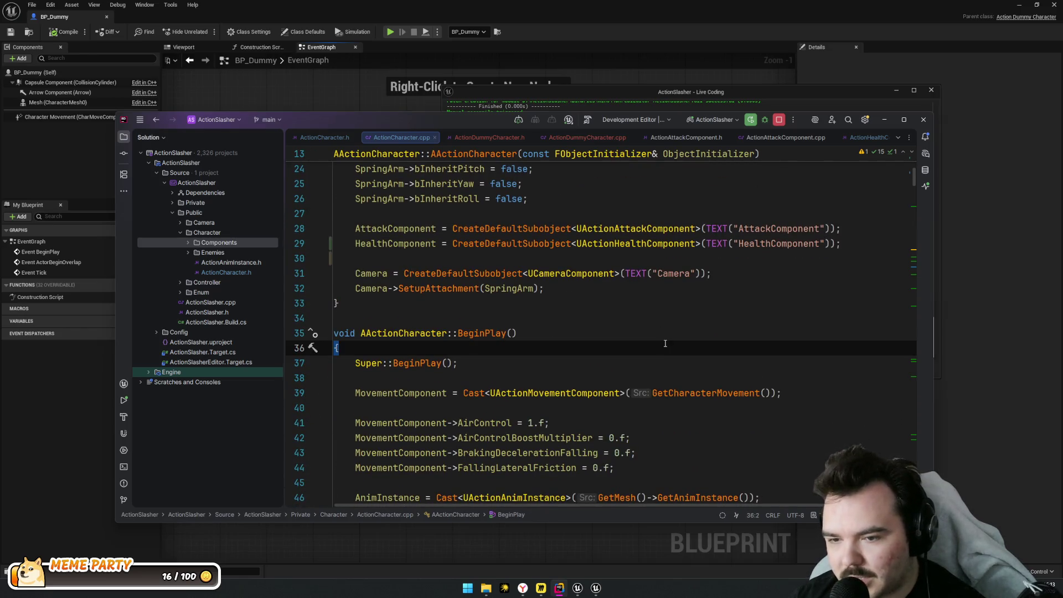
{"action": "scroll", "coordinate": [665, 344], "scroll_direction": "down", "scroll_amount": 1}
{"action": "scroll", "coordinate": [665, 344], "scroll_direction": "up", "scroll_amount": 4}
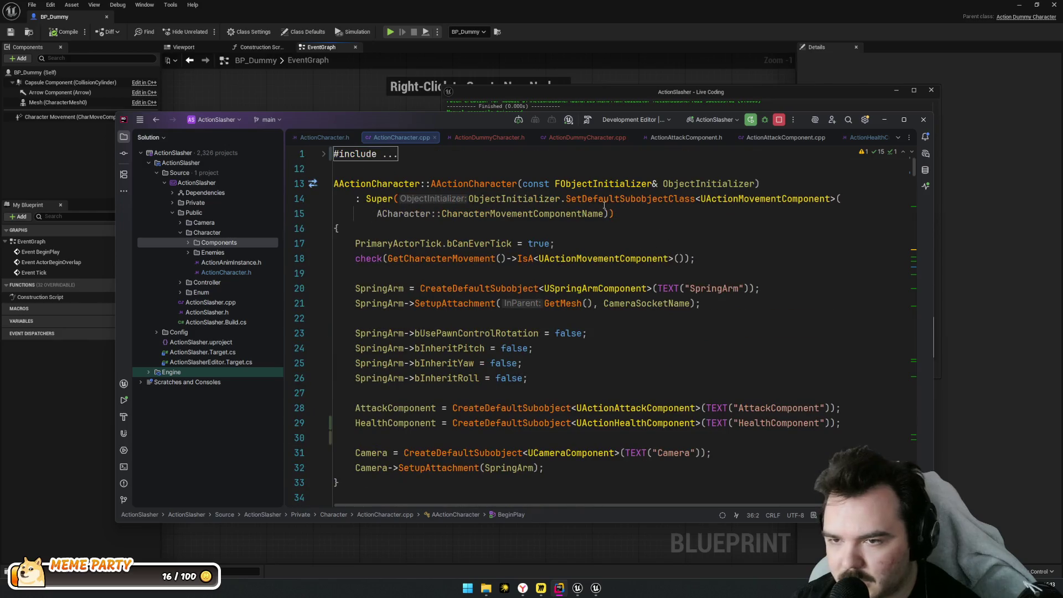
Compare ActionDummyCharacter.h with ActionDummyCharacter.cpp, placing the caret in BeginPlay
{"action": "left_click", "coordinate": [489, 138]}
{"action": "left_click", "coordinate": [590, 138]}
{"action": "left_click", "coordinate": [468, 140]}
{"action": "left_click", "coordinate": [571, 140]}
{"action": "left_click", "coordinate": [609, 246]}
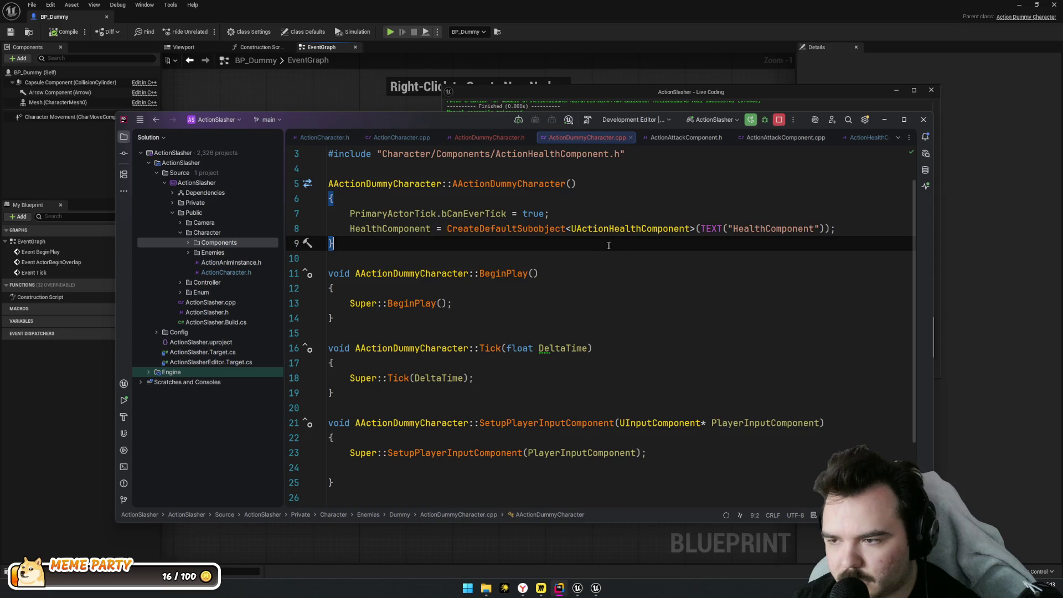
{"action": "left_click_drag", "start_coordinate": [863, 224], "coordinate": [351, 228]}
{"action": "left_click", "coordinate": [526, 289]}
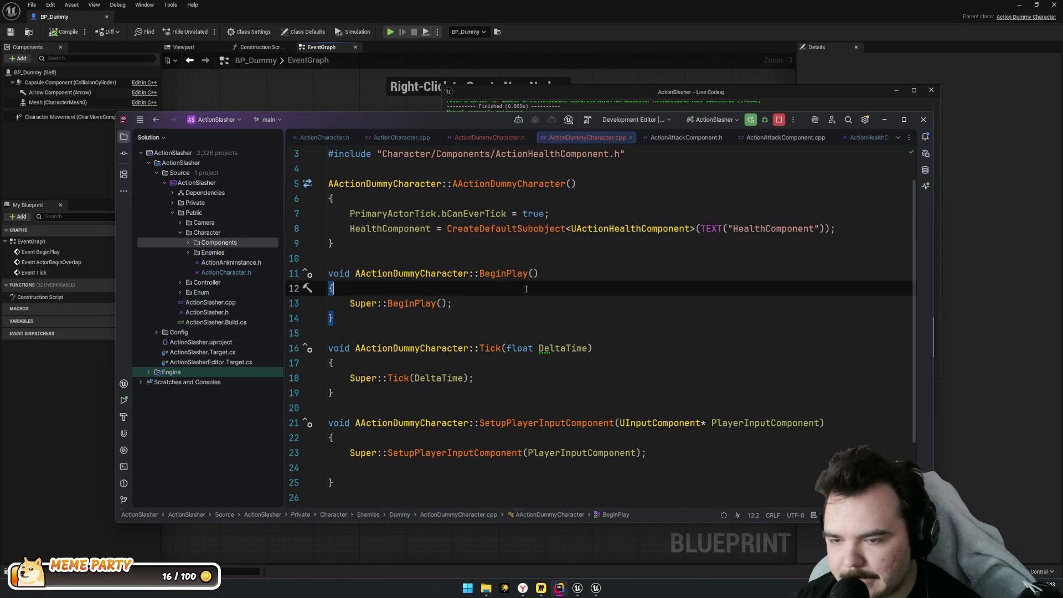
Consult ActionAttackComponent.h, return to the dummy .cpp, then go back to the BP_Dummy editor
{"action": "left_click", "coordinate": [686, 138]}
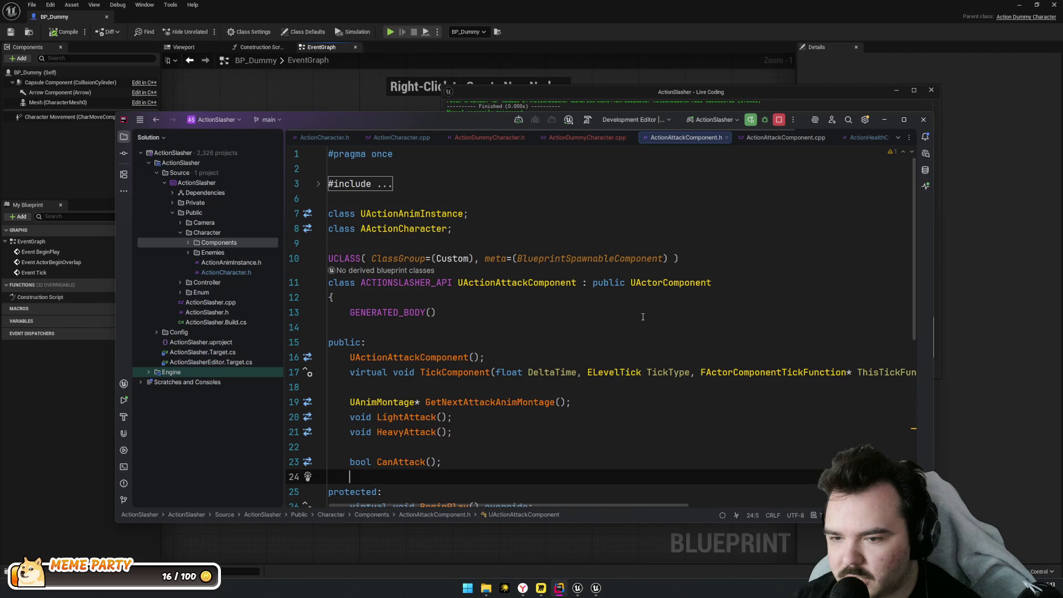
{"action": "left_click", "coordinate": [593, 140]}
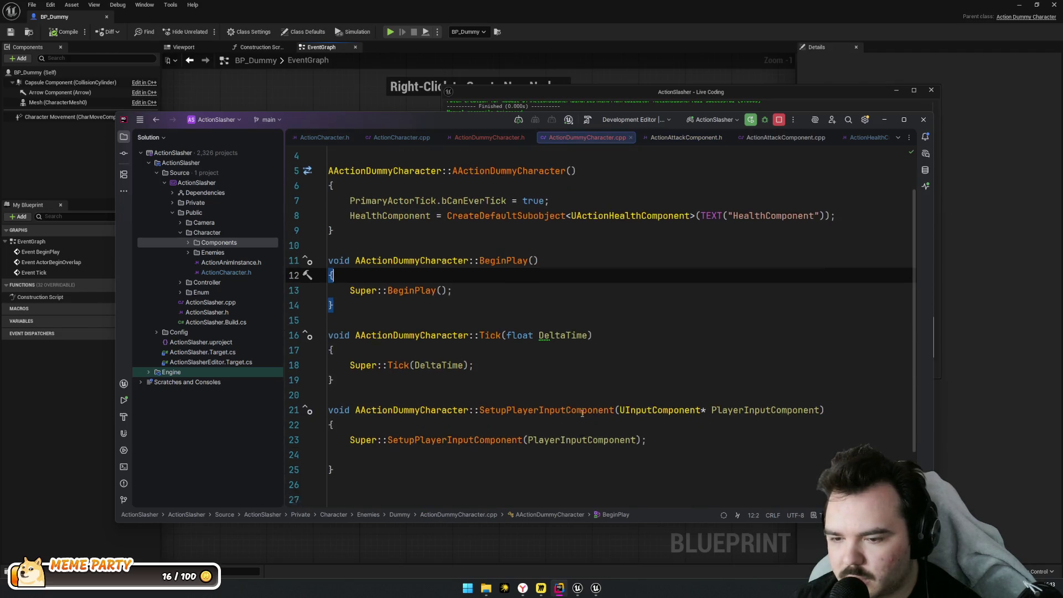
{"action": "left_click", "coordinate": [934, 366]}
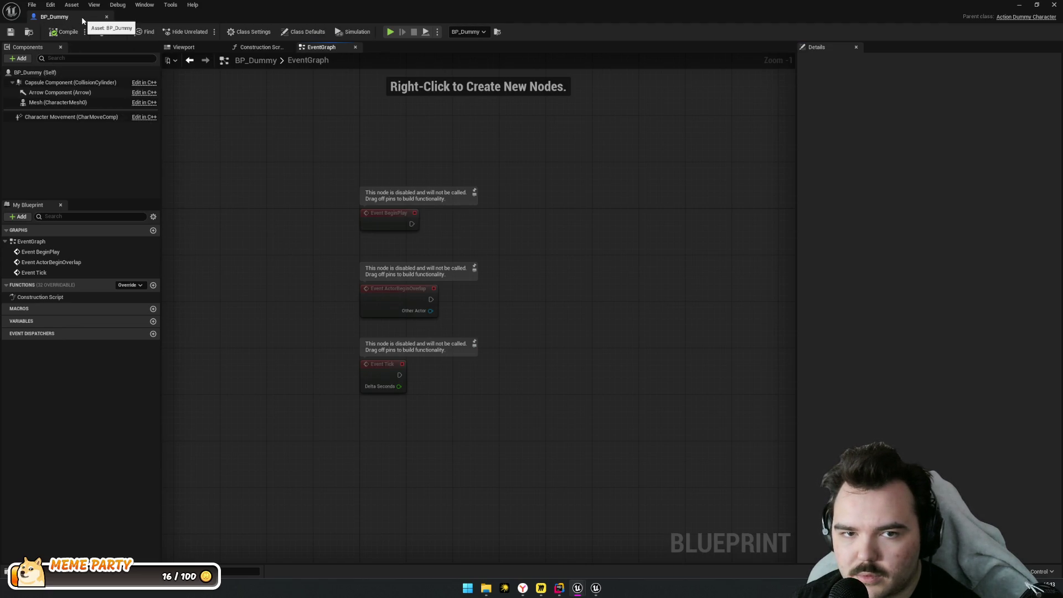
Show BP_Dummy's Viewport and inspect the Mesh, Capsule Component and class defaults
{"action": "left_click", "coordinate": [183, 47]}
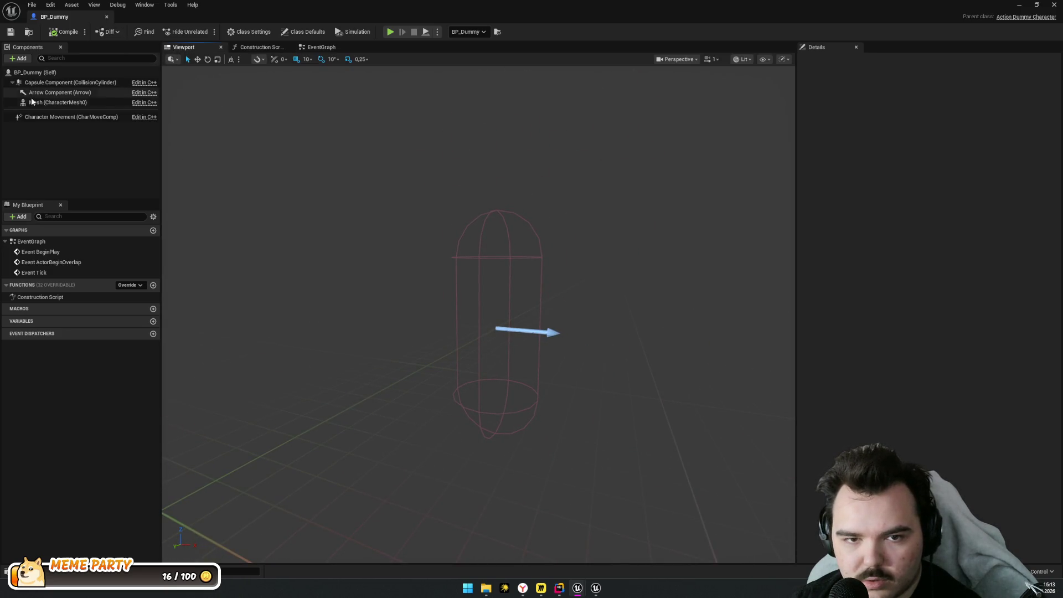
{"action": "left_click", "coordinate": [84, 103]}
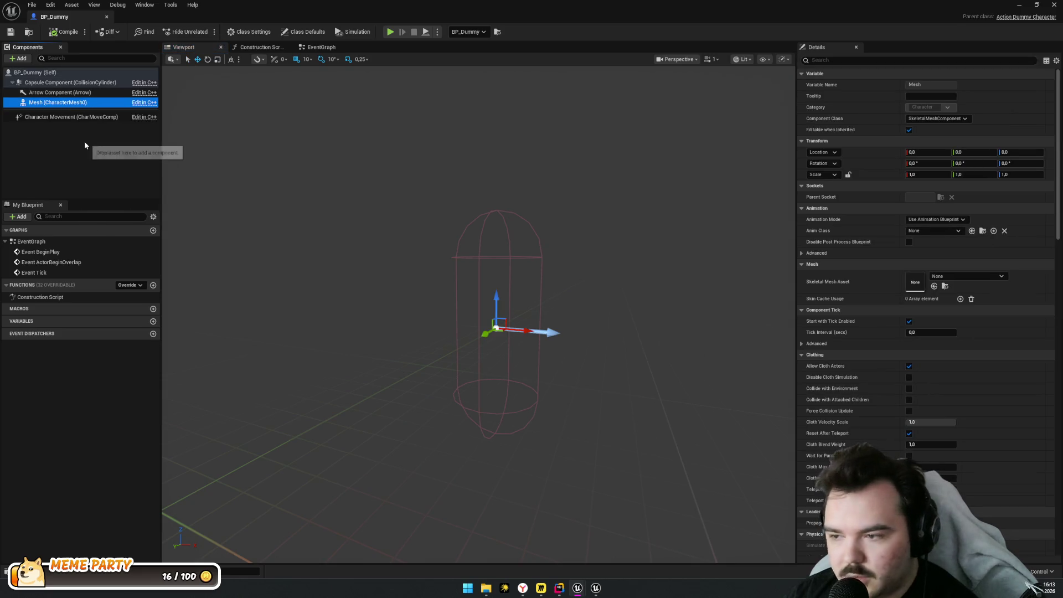
{"action": "left_click", "coordinate": [39, 72]}
{"action": "left_click", "coordinate": [49, 83]}
{"action": "left_click", "coordinate": [35, 72]}
{"action": "left_click", "coordinate": [49, 86]}
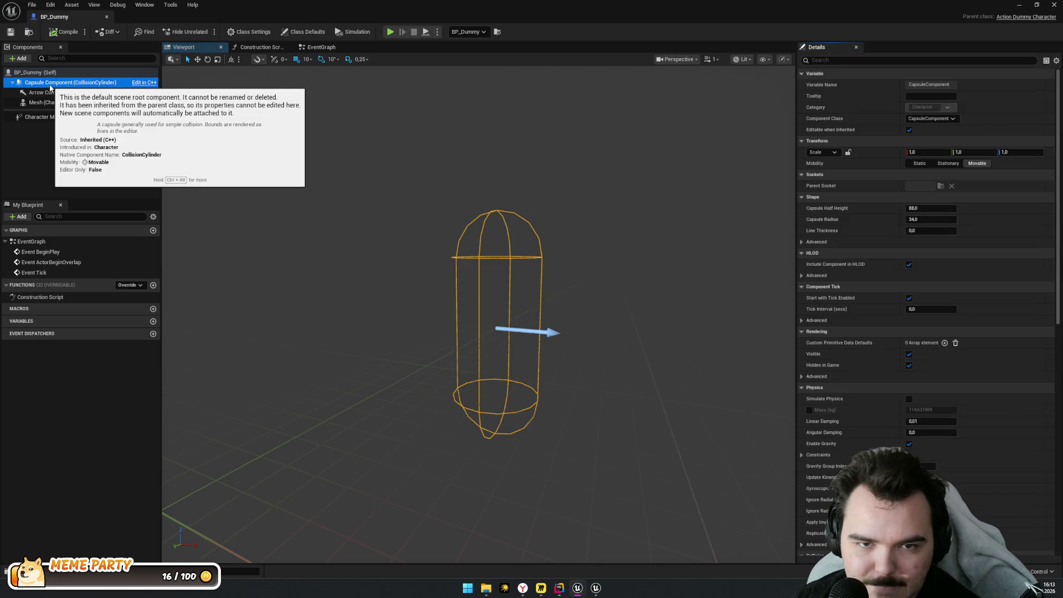
{"action": "left_click", "coordinate": [28, 132]}
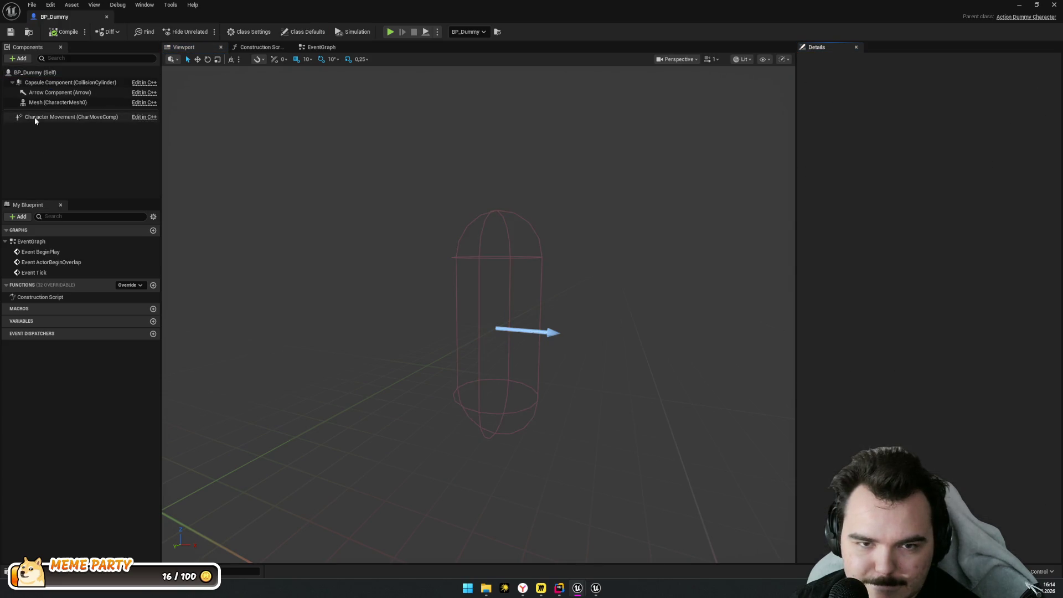
{"action": "left_click", "coordinate": [37, 104]}
{"action": "mouse_move", "coordinate": [520, 285]}
{"action": "left_mouse_down"}
{"action": "mouse_move", "coordinate": [487, 285]}
{"action": "mouse_move", "coordinate": [520, 284]}
{"action": "left_mouse_up"}
{"action": "left_click", "coordinate": [102, 125]}
{"action": "left_click", "coordinate": [78, 103]}
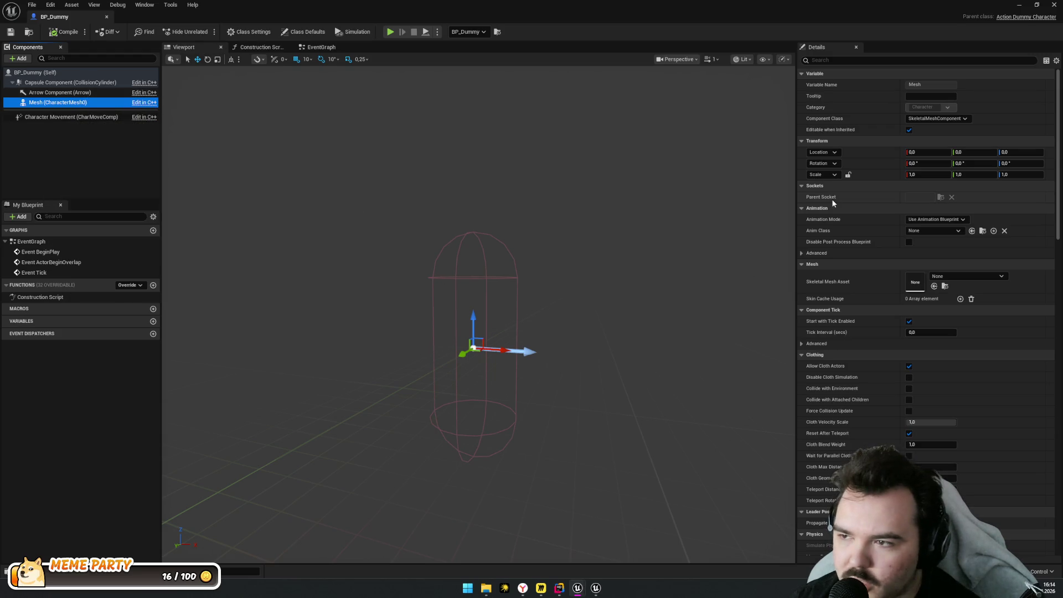
Review the Character Movement component and the capsule's properties in Details
{"action": "left_click", "coordinate": [83, 117]}
{"action": "left_click", "coordinate": [134, 73]}
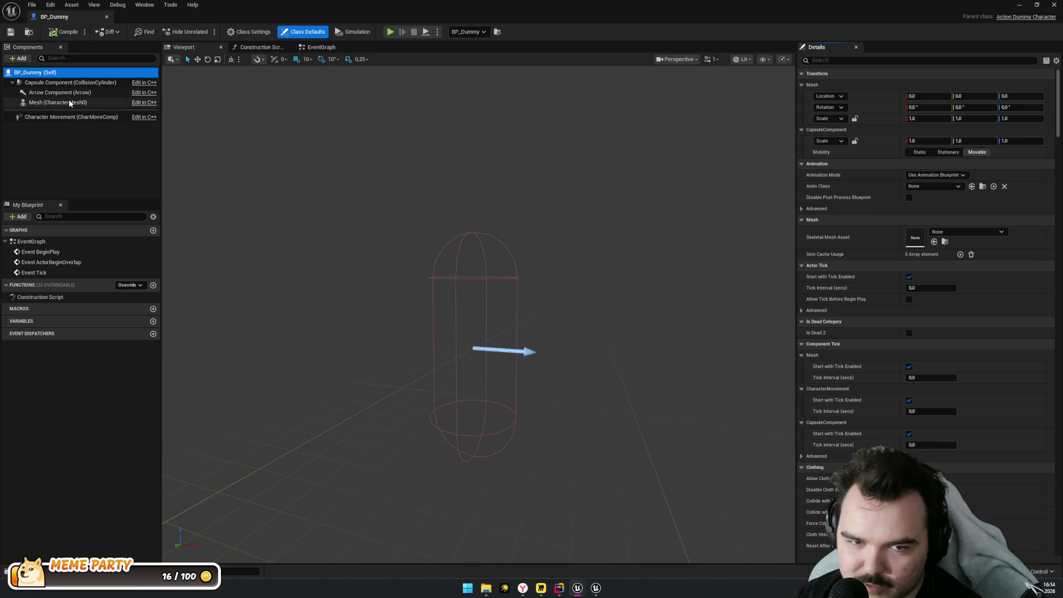
{"action": "left_click", "coordinate": [68, 82]}
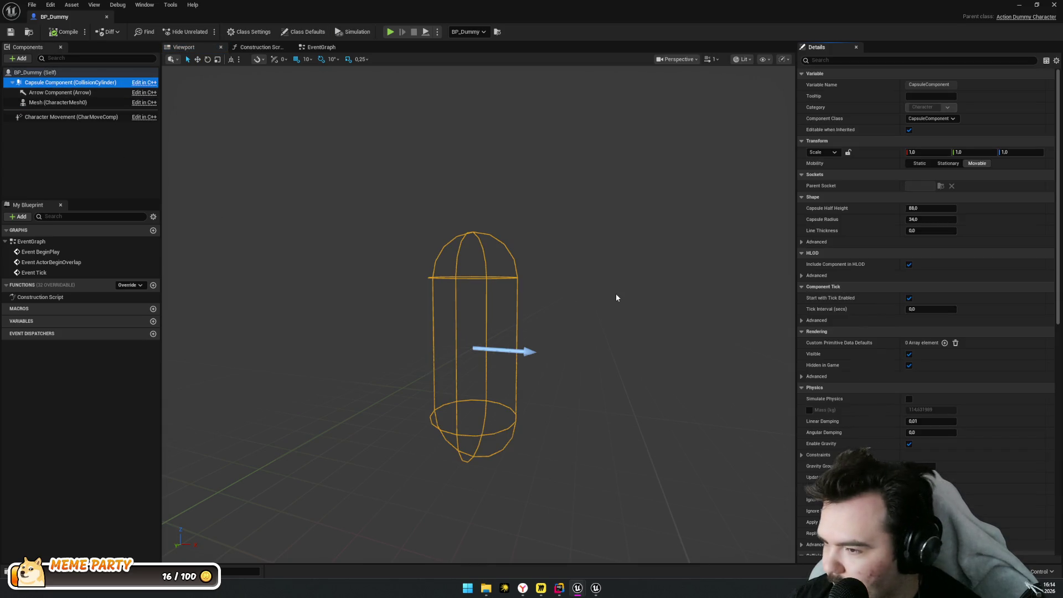
{"action": "scroll", "coordinate": [839, 234], "scroll_direction": "down", "scroll_amount": 3}
{"action": "scroll", "coordinate": [682, 360], "scroll_direction": "down", "scroll_amount": 5}
{"action": "scroll", "coordinate": [683, 360], "scroll_direction": "up", "scroll_amount": 3}
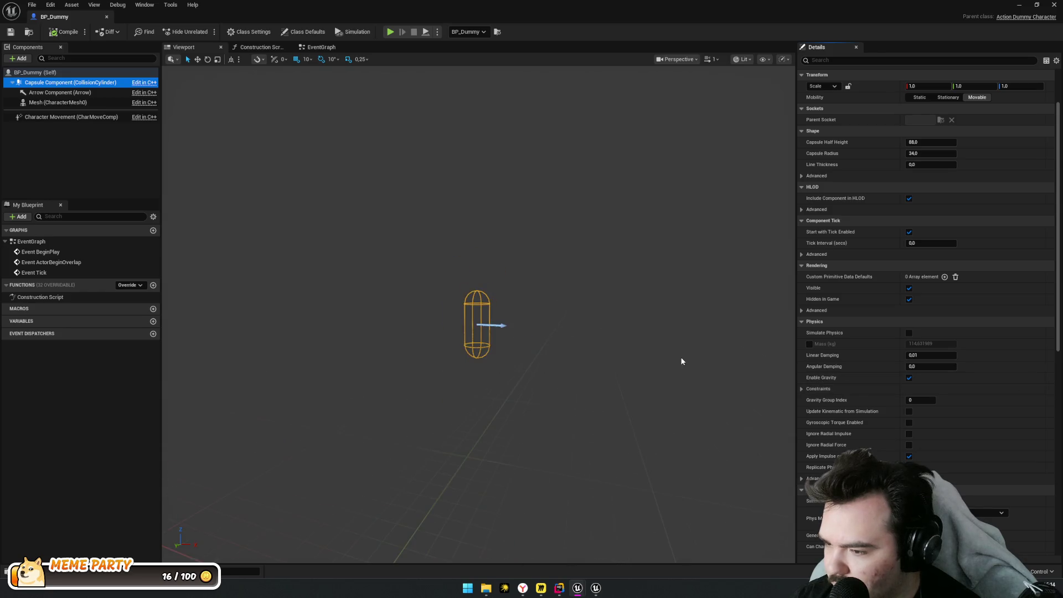
{"action": "scroll", "coordinate": [683, 356], "scroll_direction": "up", "scroll_amount": 3}
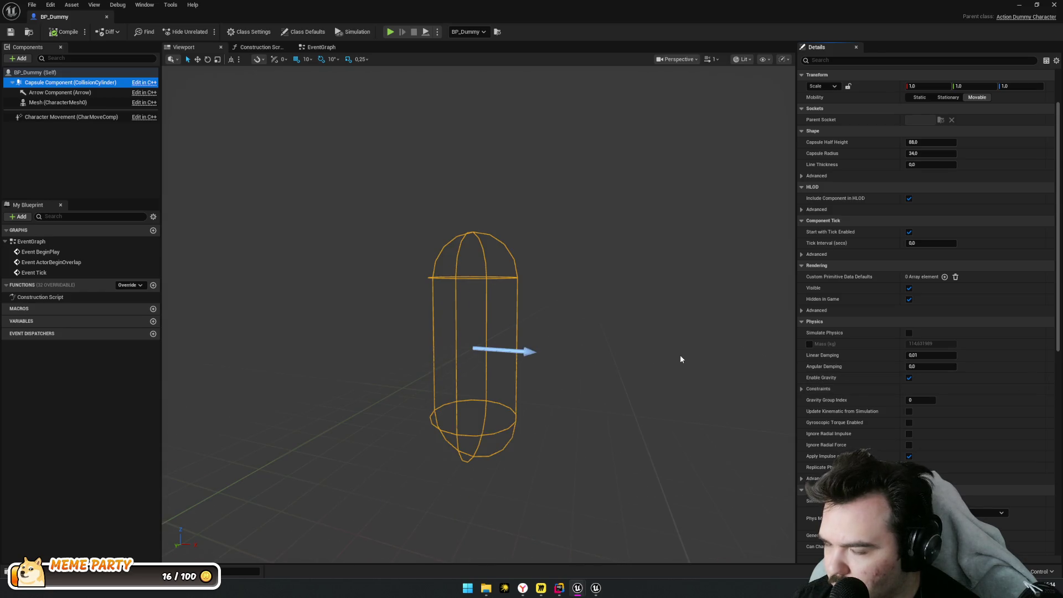
Orbit around the capsule in the viewport and recheck the Character Movement settings
{"action": "left_click", "coordinate": [1003, 21]}
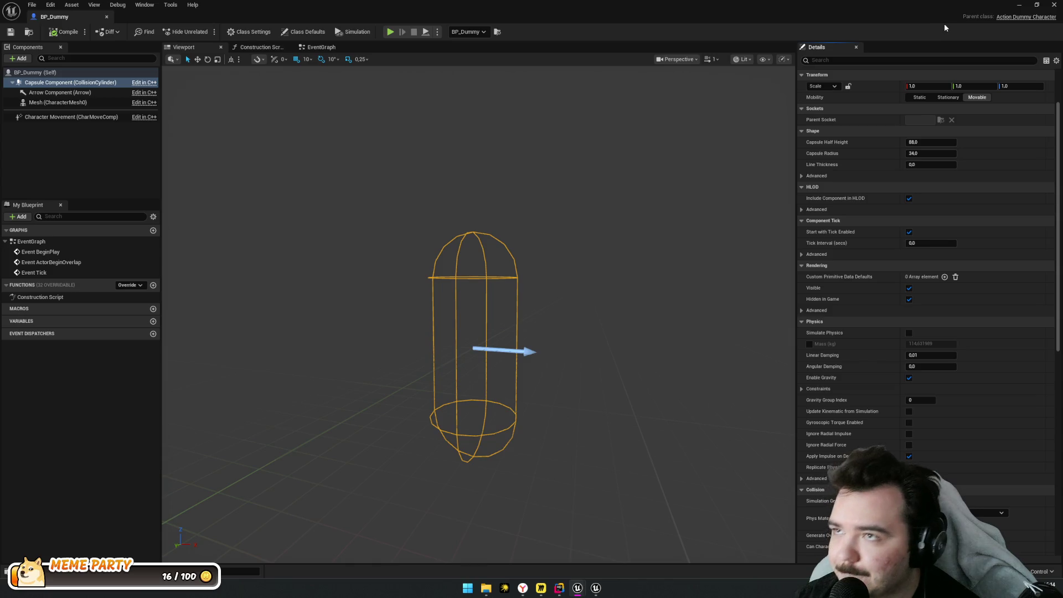
{"action": "left_click_drag", "start_coordinate": [455, 256], "coordinate": [380, 257]}
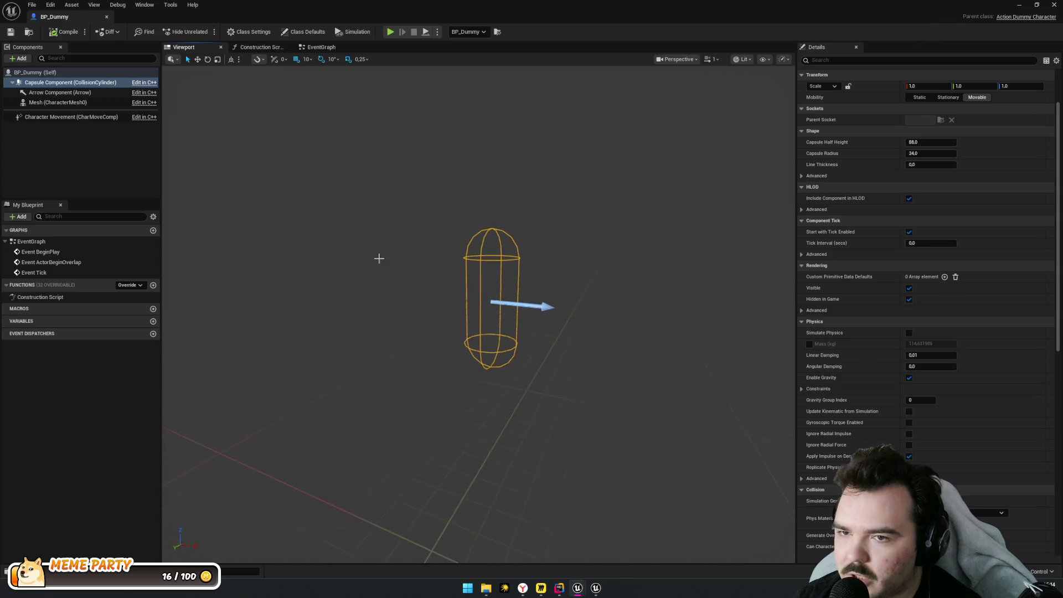
{"action": "mouse_move", "coordinate": [389, 332]}
{"action": "left_mouse_down"}
{"action": "mouse_move", "coordinate": [388, 288]}
{"action": "mouse_move", "coordinate": [382, 327]}
{"action": "left_mouse_up"}
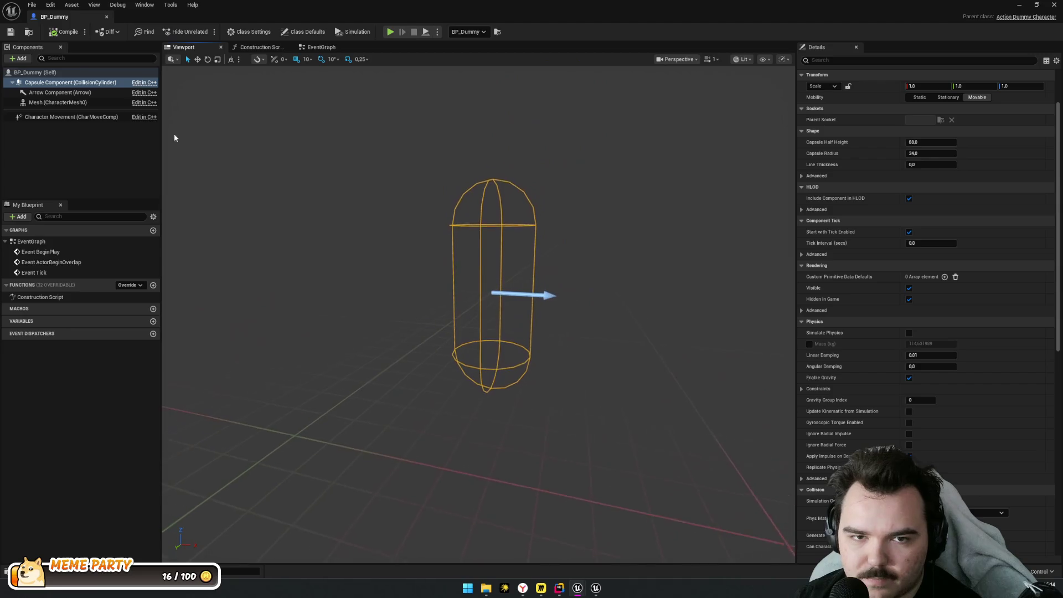
{"action": "left_click", "coordinate": [145, 177]}
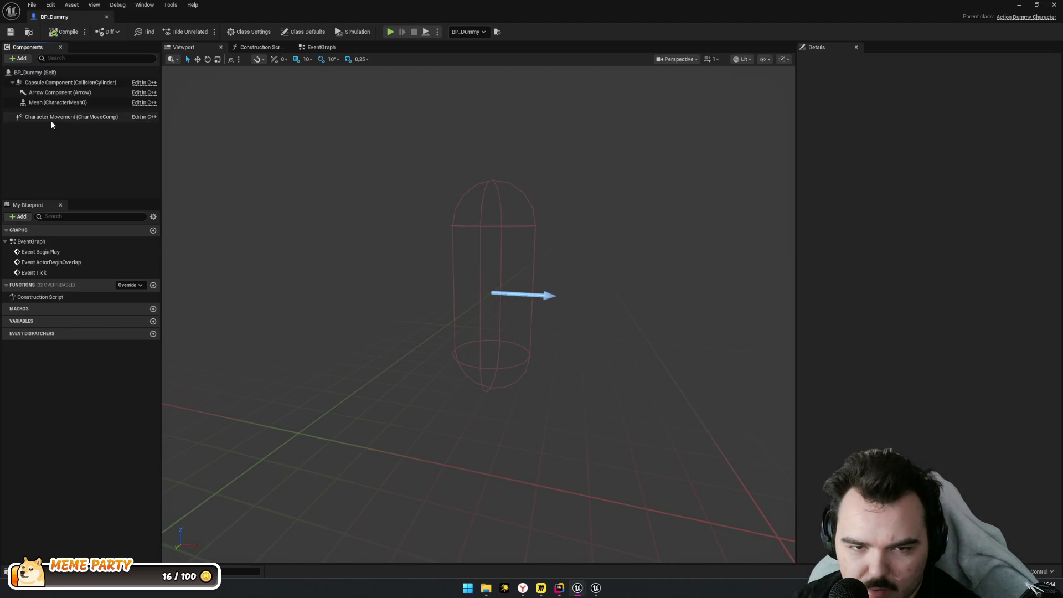
{"action": "left_click", "coordinate": [51, 118]}
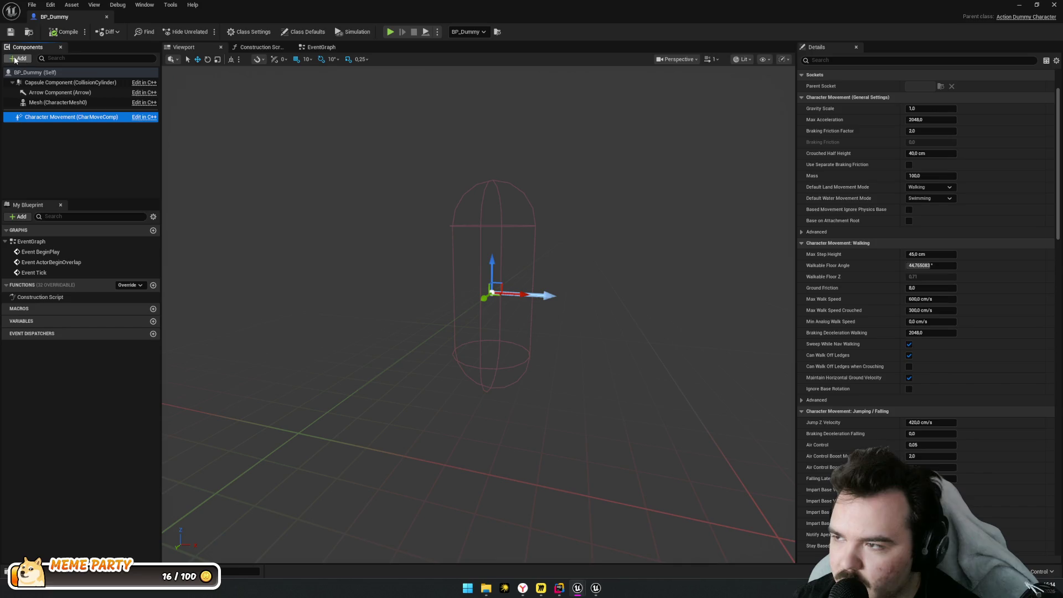
{"action": "left_click", "coordinate": [1020, 18]}
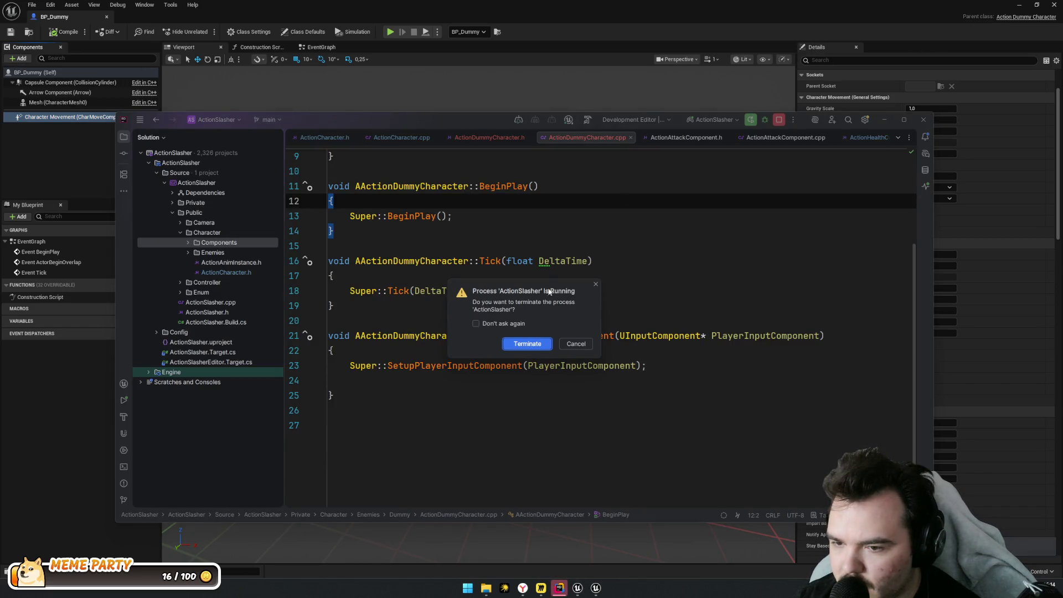
Dismiss the running-process prompt and compare ActionCharacter.cpp with the dummy character header
{"action": "left_click", "coordinate": [576, 344]}
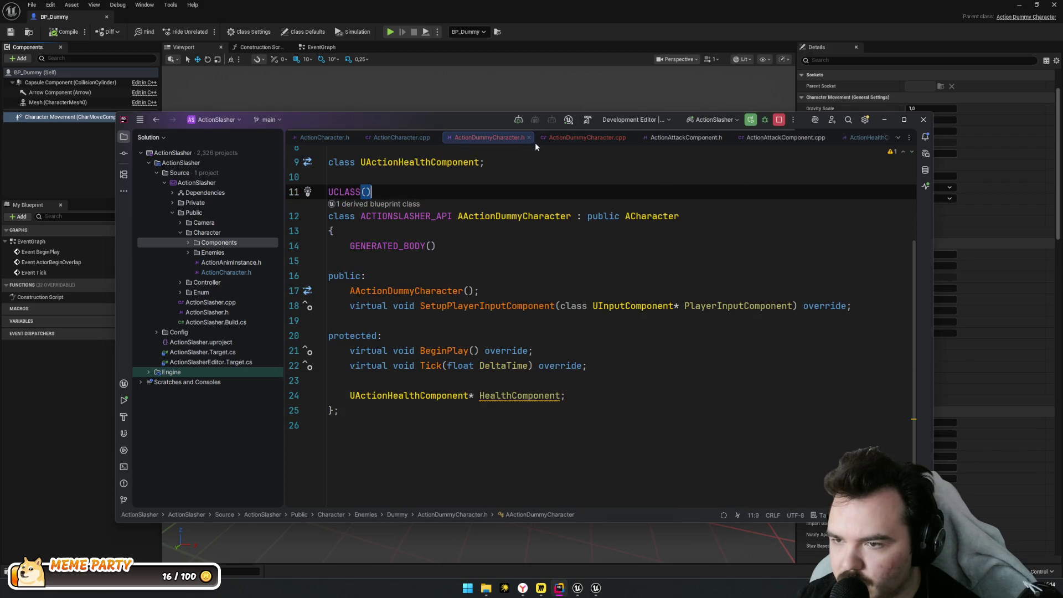
{"action": "key", "text": "Down"}
{"action": "key", "text": "Down"}
{"action": "left_click", "coordinate": [374, 139]}
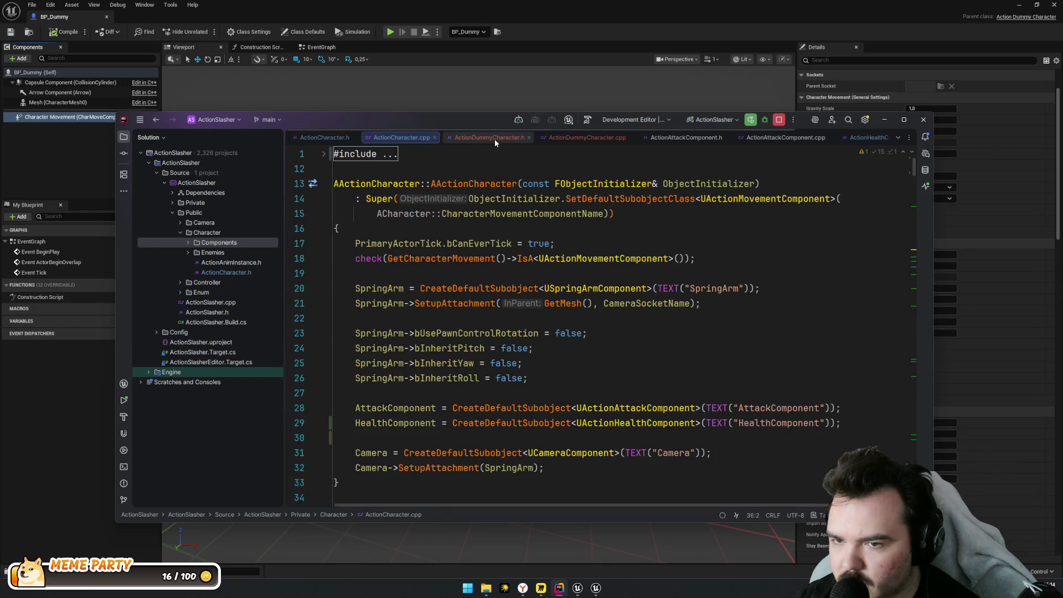
{"action": "left_click", "coordinate": [494, 139]}
{"action": "key", "text": "Down"}
{"action": "key", "text": "Down"}
In ActionDummyCharacter.h, delete the SetupPlayerInputComponent declaration and change the base class to AActor
{"action": "double_click", "coordinate": [668, 216]}
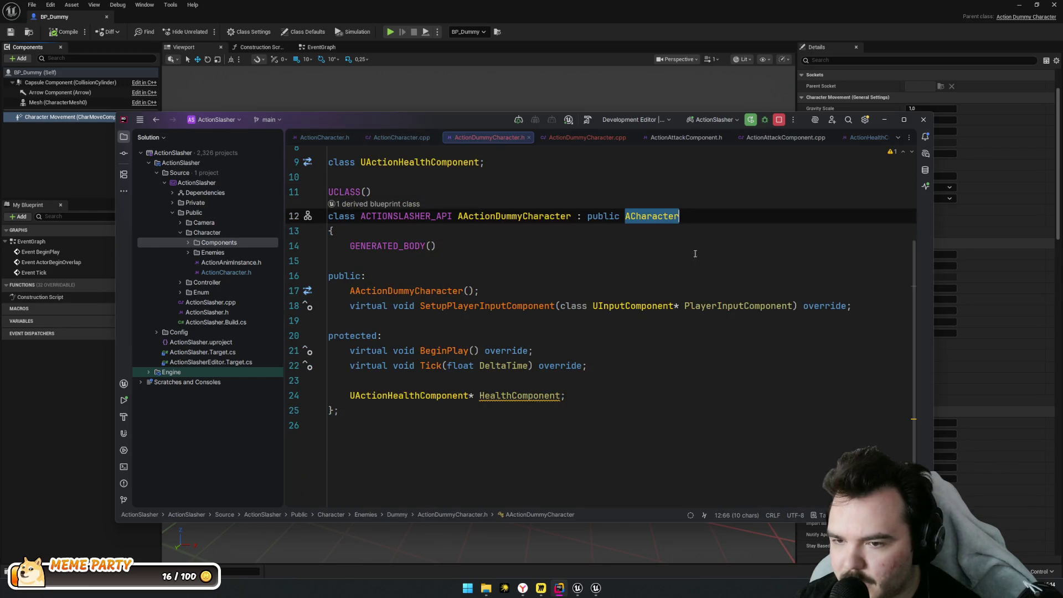
{"action": "left_click_drag", "start_coordinate": [520, 322], "coordinate": [479, 292]}
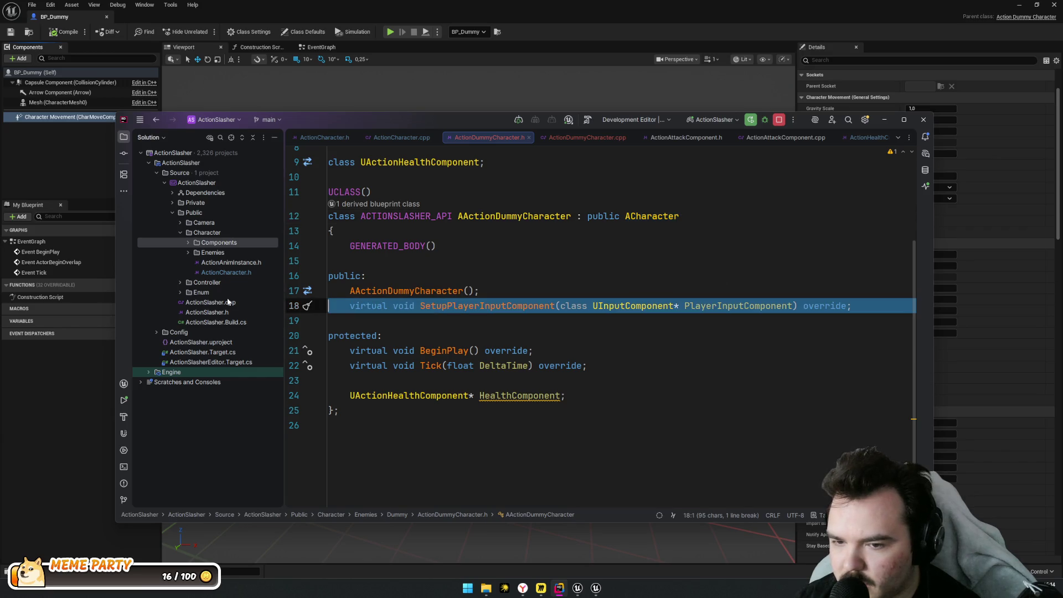
{"action": "key", "text": "BackSpace"}
{"action": "key", "text": "Return"}
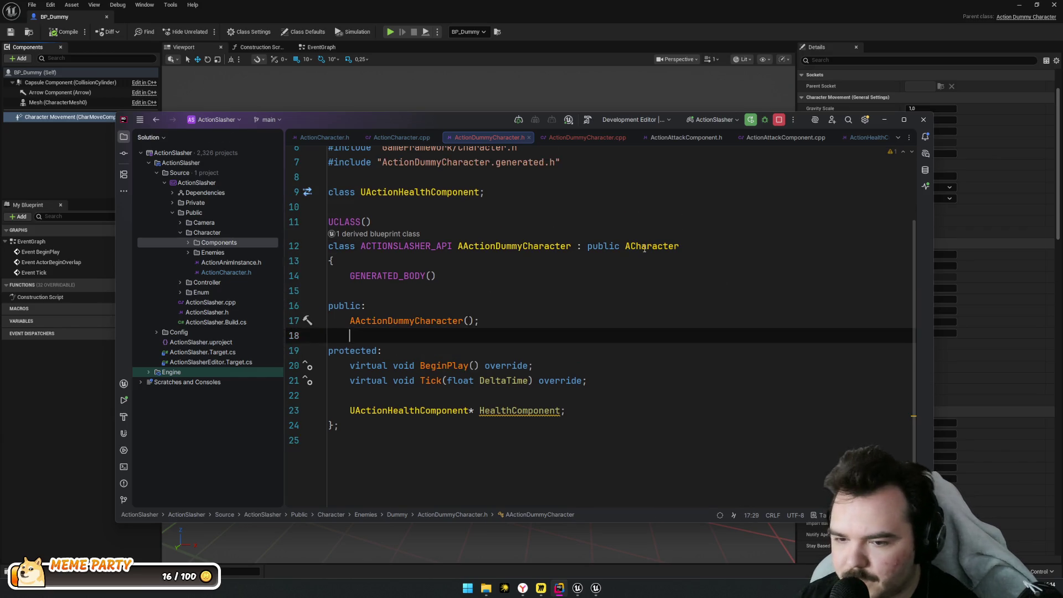
{"action": "double_click", "coordinate": [651, 246]}
{"action": "type", "text": "AActir"}
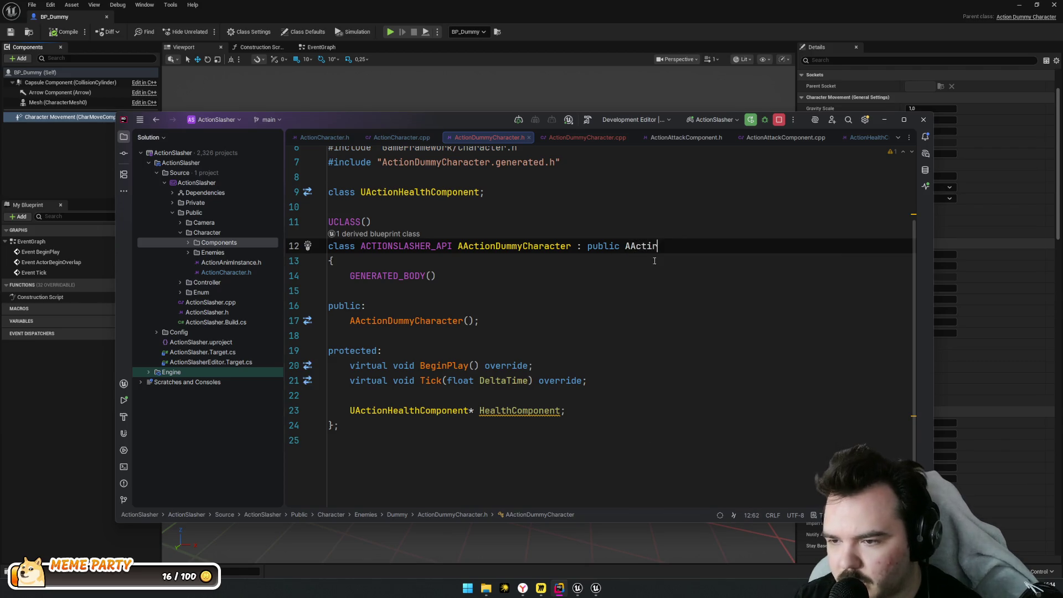
{"action": "key", "text": "BackSpace"}
{"action": "type", "text": "or"}
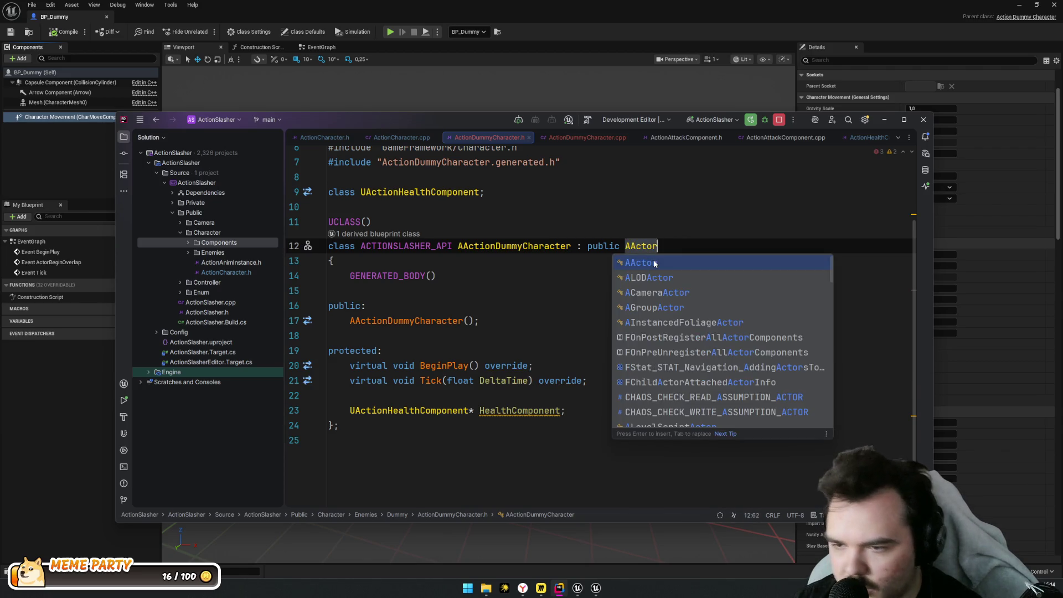
{"action": "key", "text": "Escape"}
{"action": "key", "text": "Down"}
Remove SetupPlayerInputComponent's definition from the .cpp and recompile with Live Coding (Ctrl+Alt+F11)
{"action": "key", "text": "ctrl+alt+Home"}
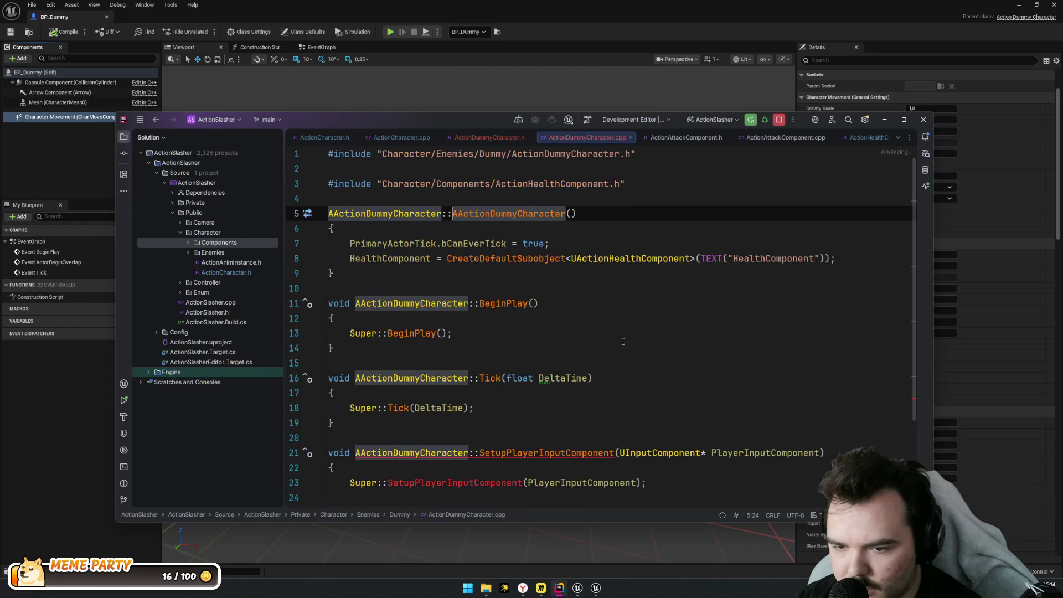
{"action": "scroll", "coordinate": [444, 325], "scroll_direction": "down", "scroll_amount": 2}
{"action": "left_click_drag", "start_coordinate": [336, 424], "coordinate": [324, 366]}
{"action": "key", "text": "Delete"}
{"action": "scroll", "coordinate": [444, 277], "scroll_direction": "up", "scroll_amount": 2}
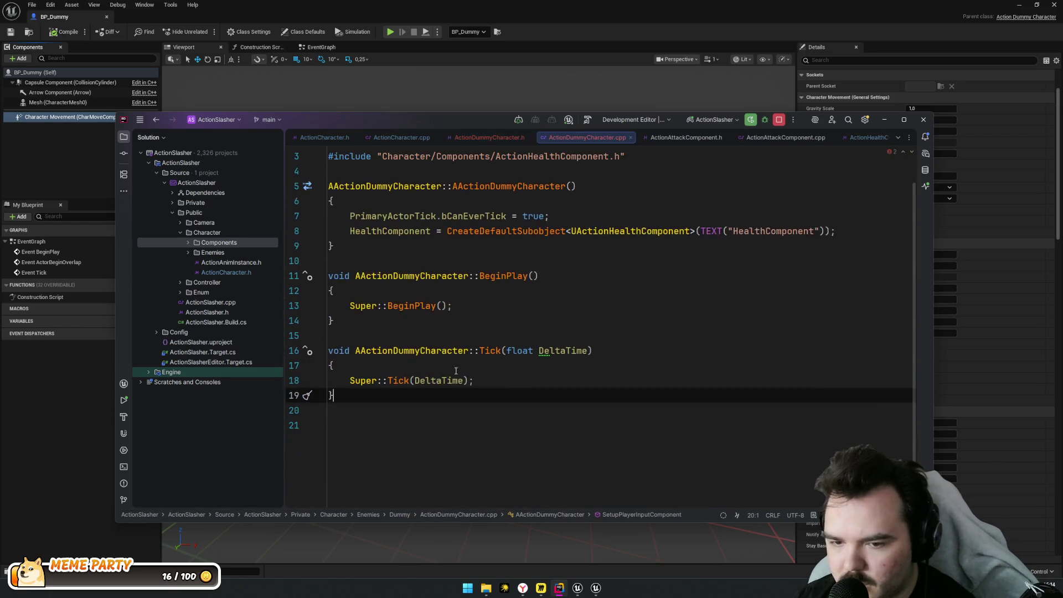
{"action": "left_click", "coordinate": [590, 349]}
{"action": "key", "text": "ctrl+alt+F11"}
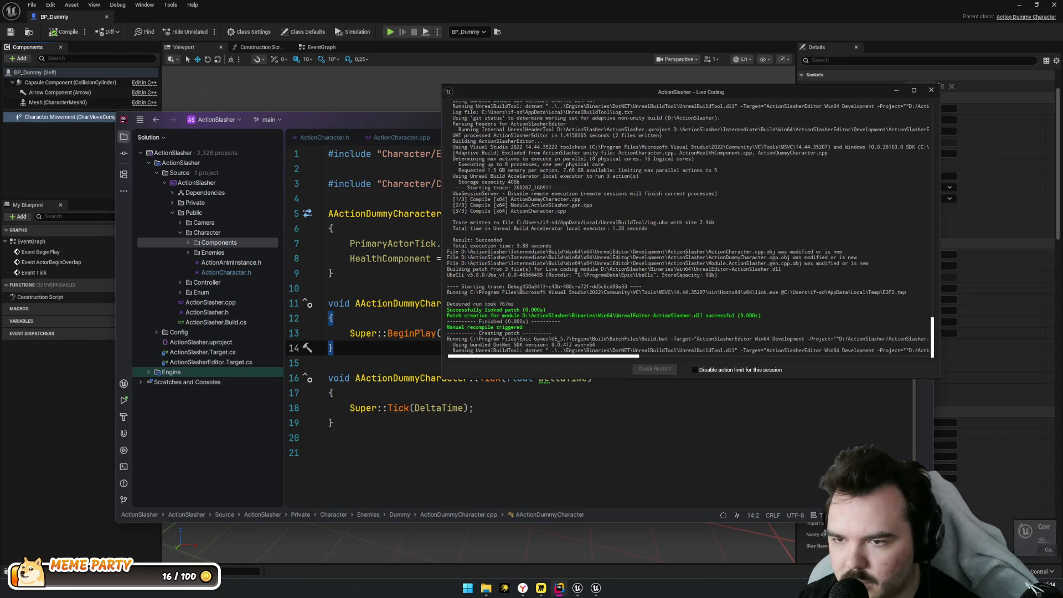
{"action": "left_click", "coordinate": [78, 33]}
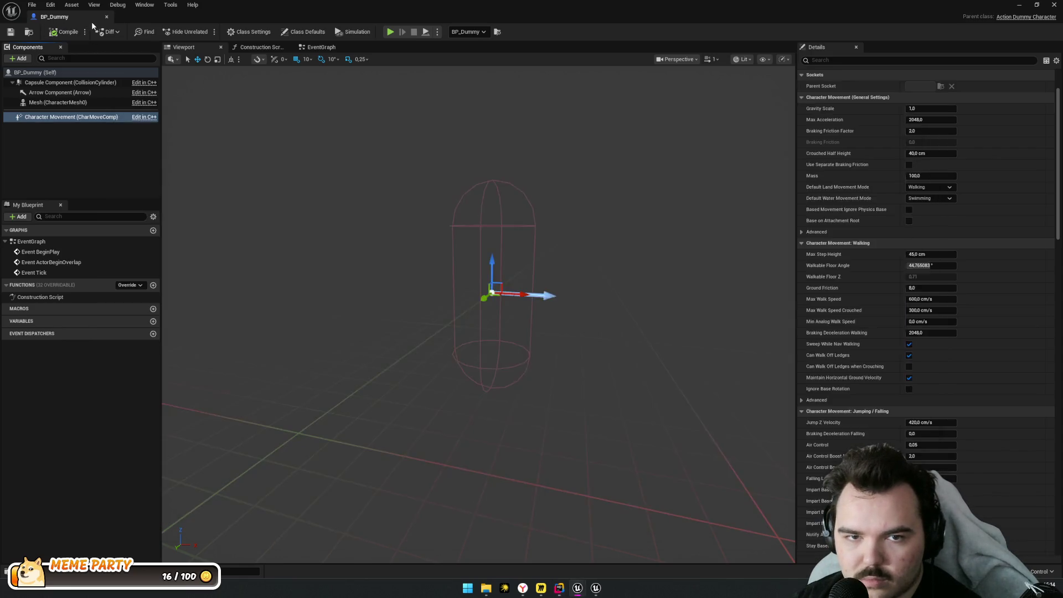
Reopen BP_Dummy from the Dummy folder in the full Blueprint editor and select its root component
{"action": "left_click", "coordinate": [107, 17]}
{"action": "key", "text": "ctrl+space"}
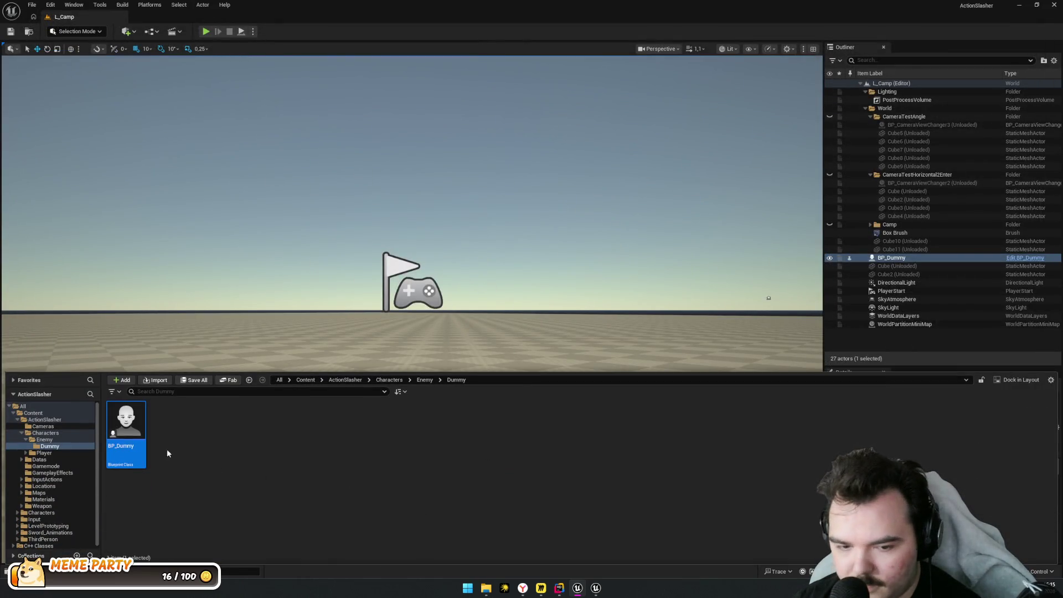
{"action": "double_click", "coordinate": [129, 448]}
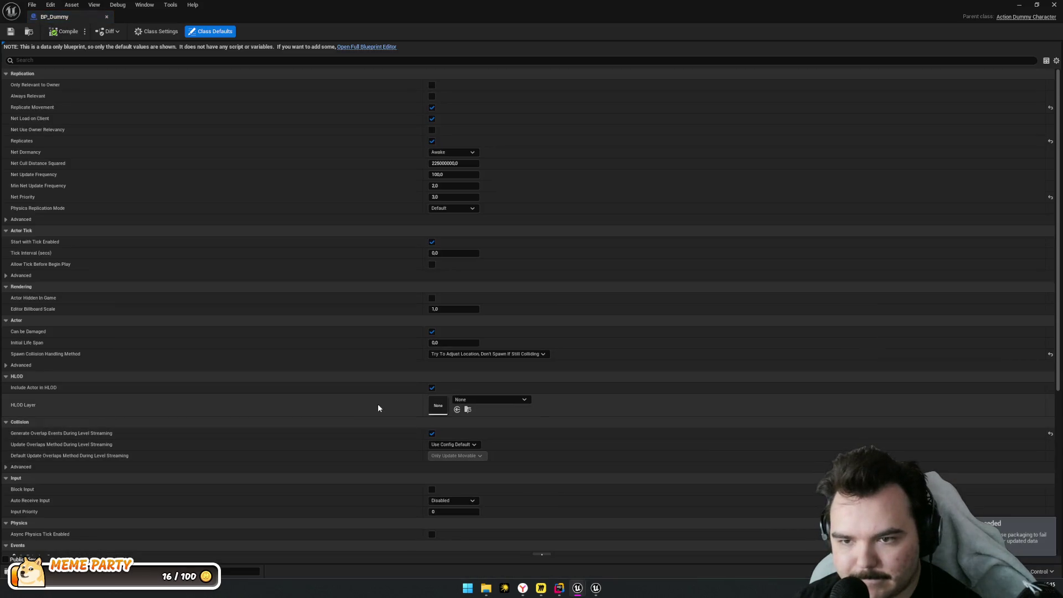
{"action": "left_click", "coordinate": [370, 47]}
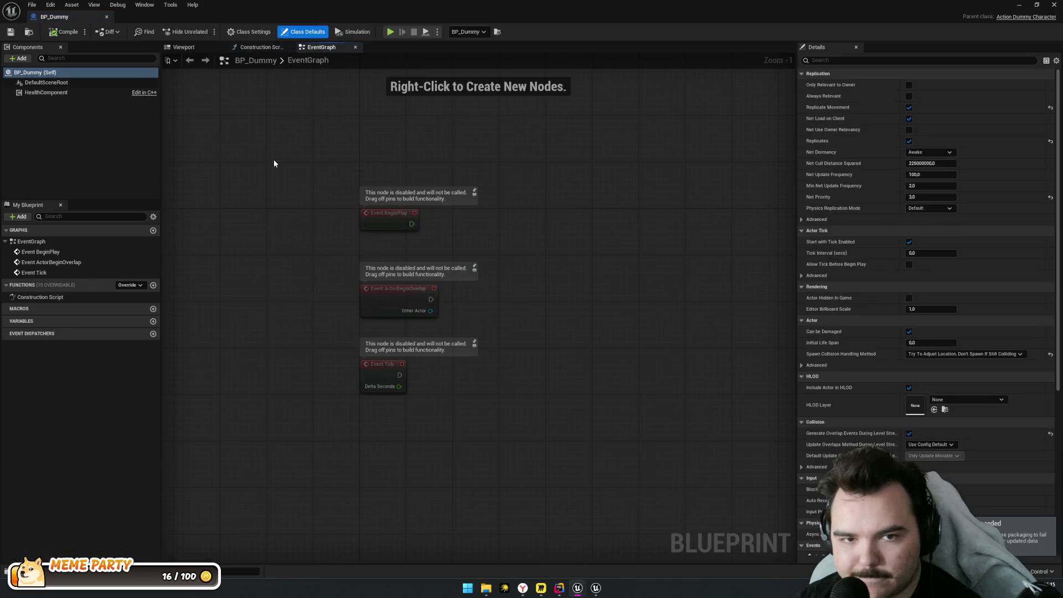
{"action": "left_click", "coordinate": [78, 72]}
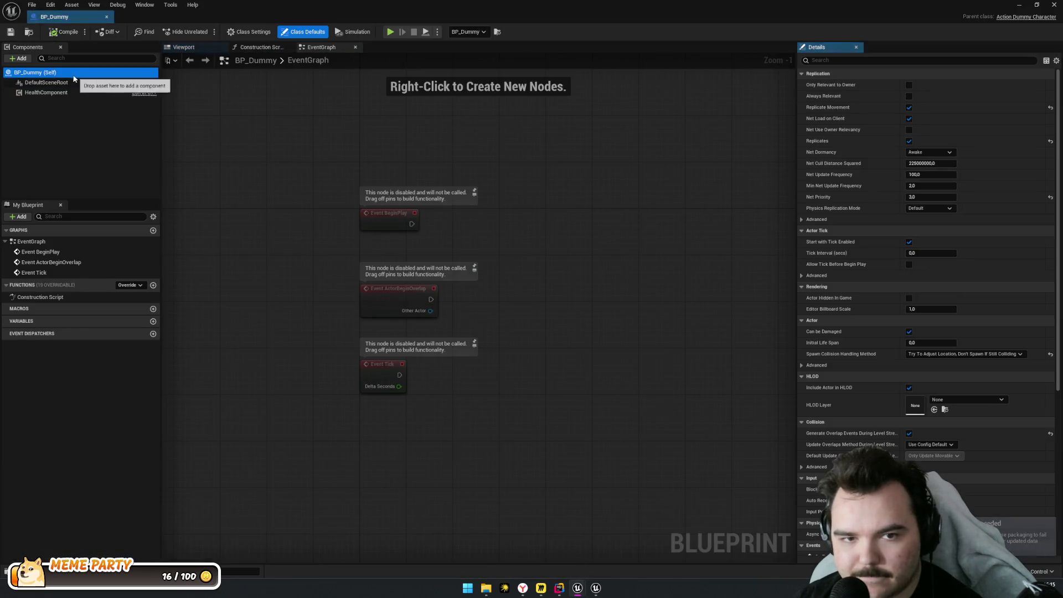
{"action": "left_click", "coordinate": [171, 177]}
{"action": "left_click", "coordinate": [39, 74]}
{"action": "right_click", "coordinate": [39, 83]}
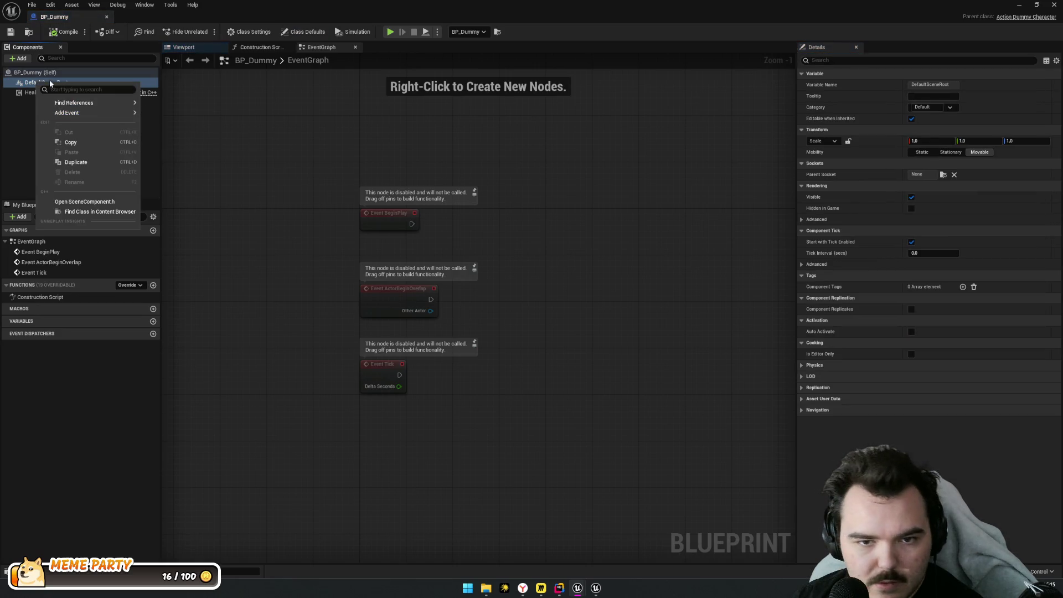
Add a Plane component to BP_Dummy and switch to the Viewport preview
{"action": "key", "text": "Escape"}
{"action": "left_click", "coordinate": [22, 73]}
{"action": "left_click", "coordinate": [19, 58]}
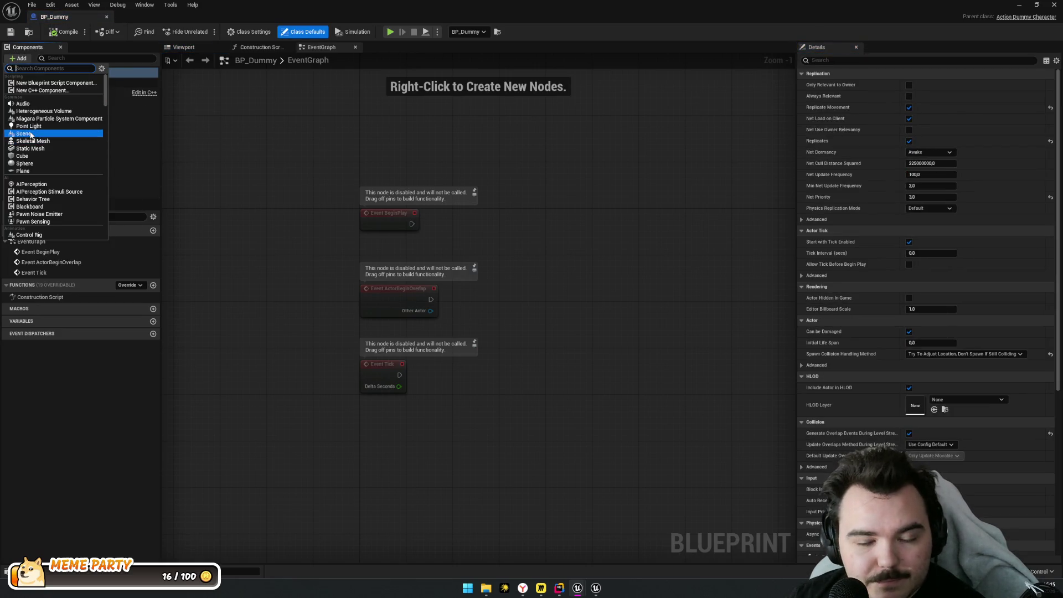
{"action": "left_click", "coordinate": [44, 171]}
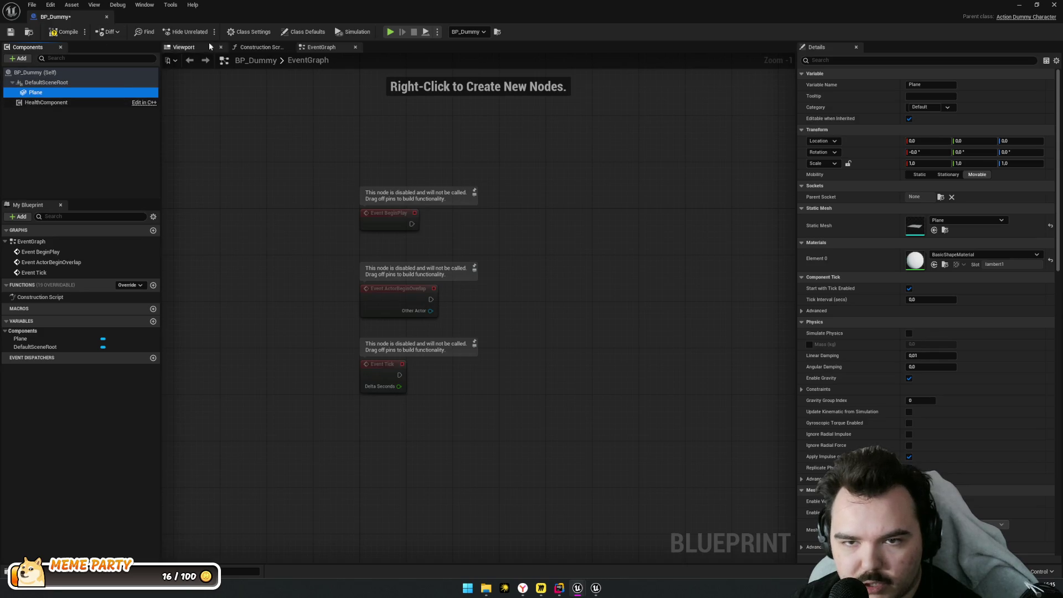
{"action": "left_click", "coordinate": [192, 48]}
Set the Plane's X scale to 0.25 and reselect the Plane component
{"action": "mouse_move", "coordinate": [478, 283]}
{"action": "left_mouse_down"}
{"action": "mouse_move", "coordinate": [502, 211]}
{"action": "mouse_move", "coordinate": [499, 249]}
{"action": "mouse_move", "coordinate": [481, 278]}
{"action": "left_mouse_up"}
{"action": "scroll", "coordinate": [499, 354], "scroll_direction": "up", "scroll_amount": 3}
{"action": "type", "text": "0,25"}
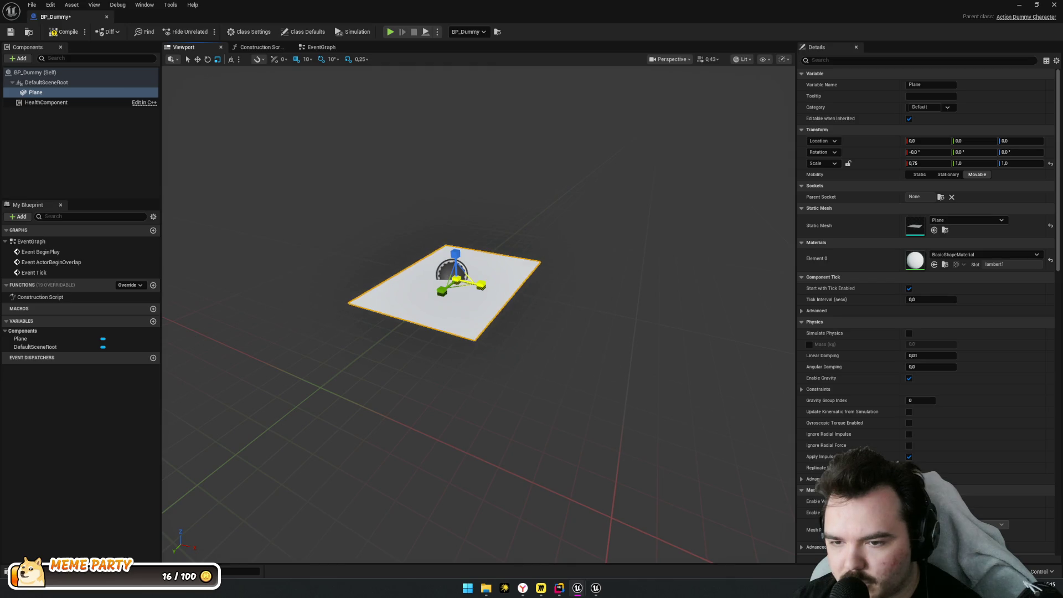
{"action": "key", "text": "Return"}
{"action": "left_click_drag", "start_coordinate": [452, 306], "coordinate": [462, 299]}
{"action": "mouse_move", "coordinate": [390, 311]}
{"action": "left_mouse_down"}
{"action": "mouse_move", "coordinate": [393, 280]}
{"action": "mouse_move", "coordinate": [390, 310]}
{"action": "left_mouse_up"}
{"action": "left_click", "coordinate": [53, 95]}
{"action": "right_click", "coordinate": [36, 94]}
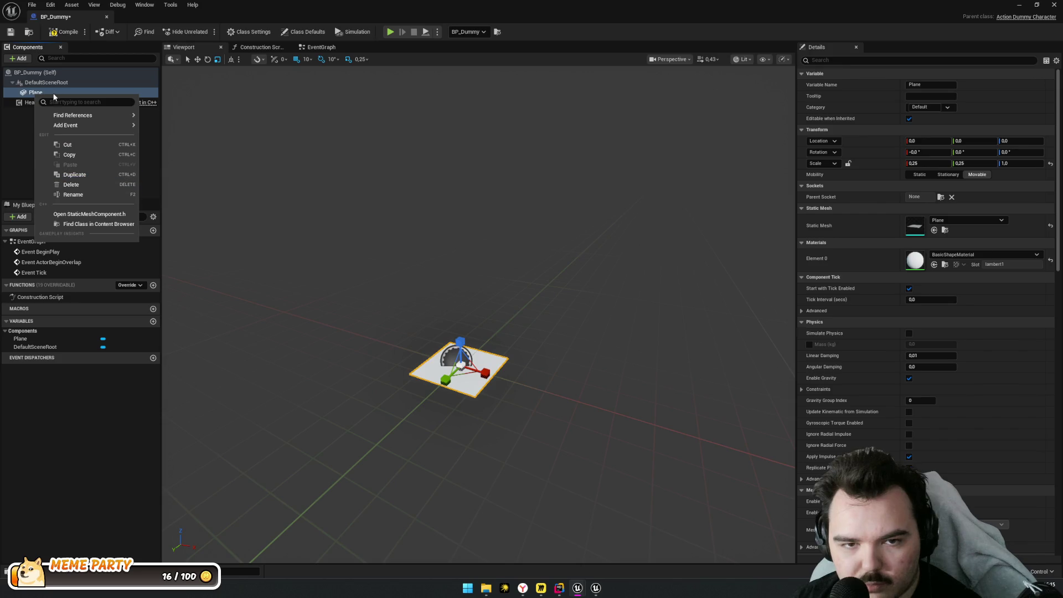
{"action": "left_click", "coordinate": [19, 58]}
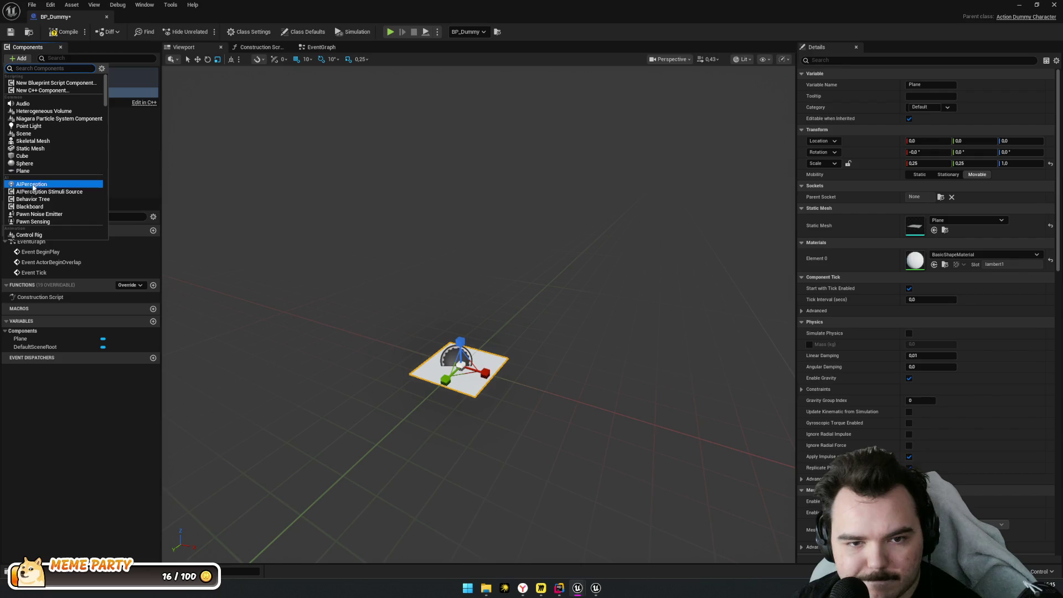
Add a Cube component named r under the Plane
{"action": "left_click", "coordinate": [23, 156]}
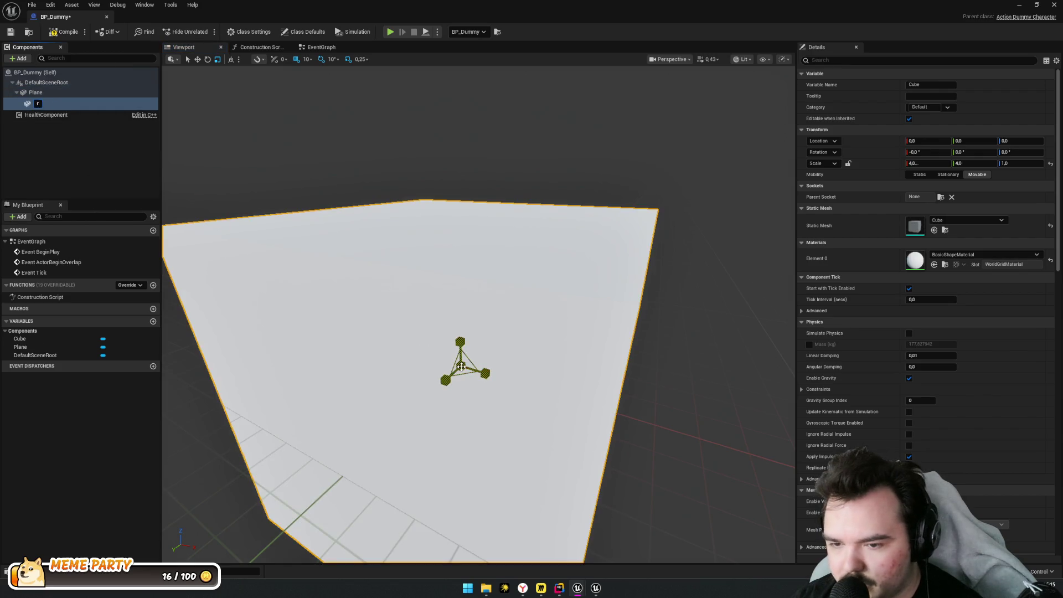
{"action": "type", "text": "r"}
{"action": "key", "text": "Return"}
{"action": "left_click_drag", "start_coordinate": [461, 366], "coordinate": [446, 379]}
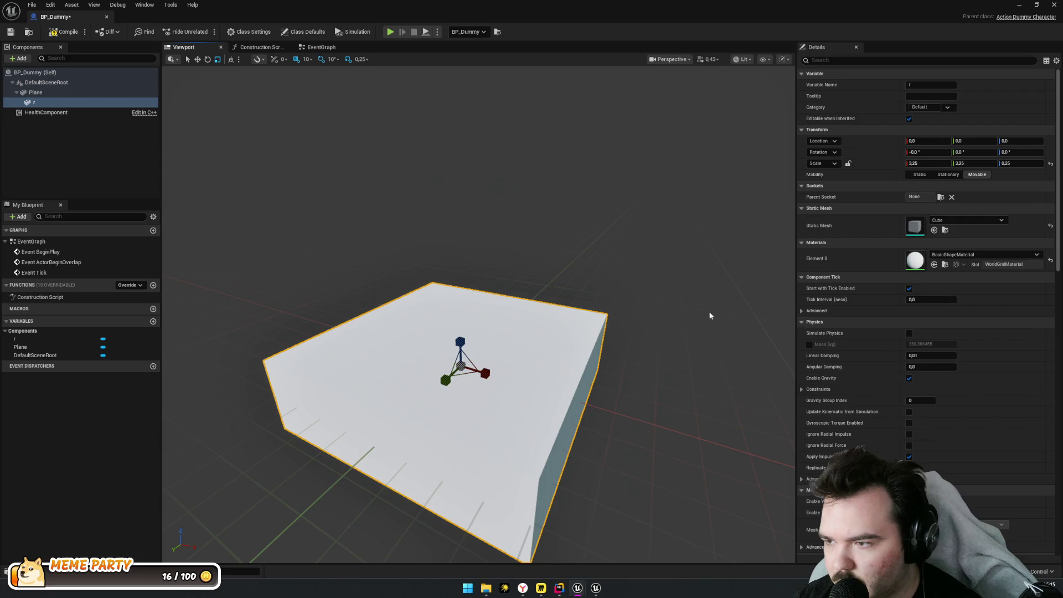
{"action": "left_click", "coordinate": [925, 163]}
{"action": "key", "text": "ctrl+z"}
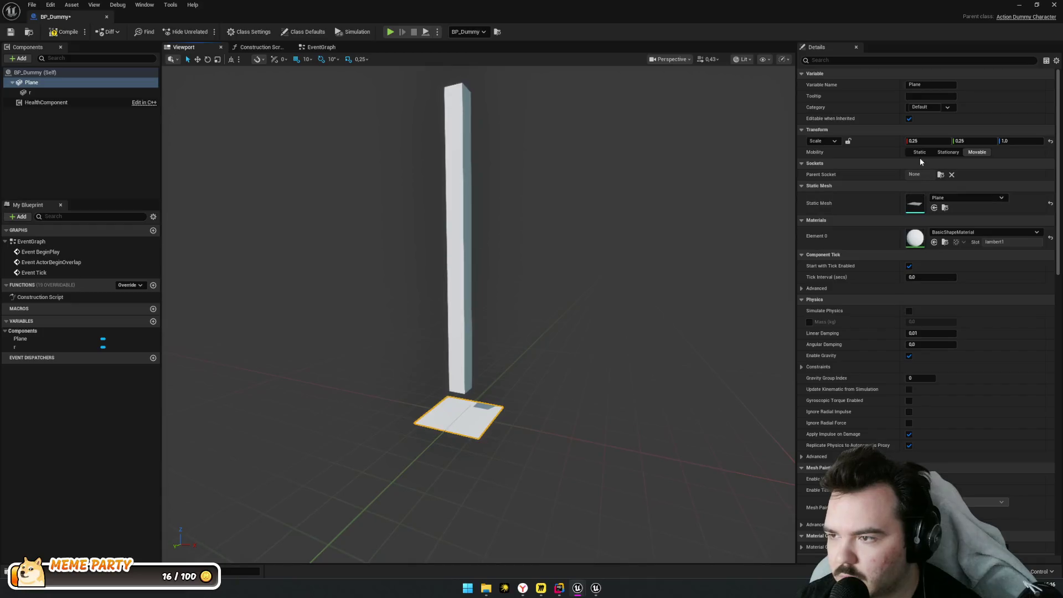
Set the Plane's scale to 0.25, 0.25, 1
{"action": "left_click", "coordinate": [985, 142]}
{"action": "type", "text": "1"}
{"action": "key", "text": "Return"}
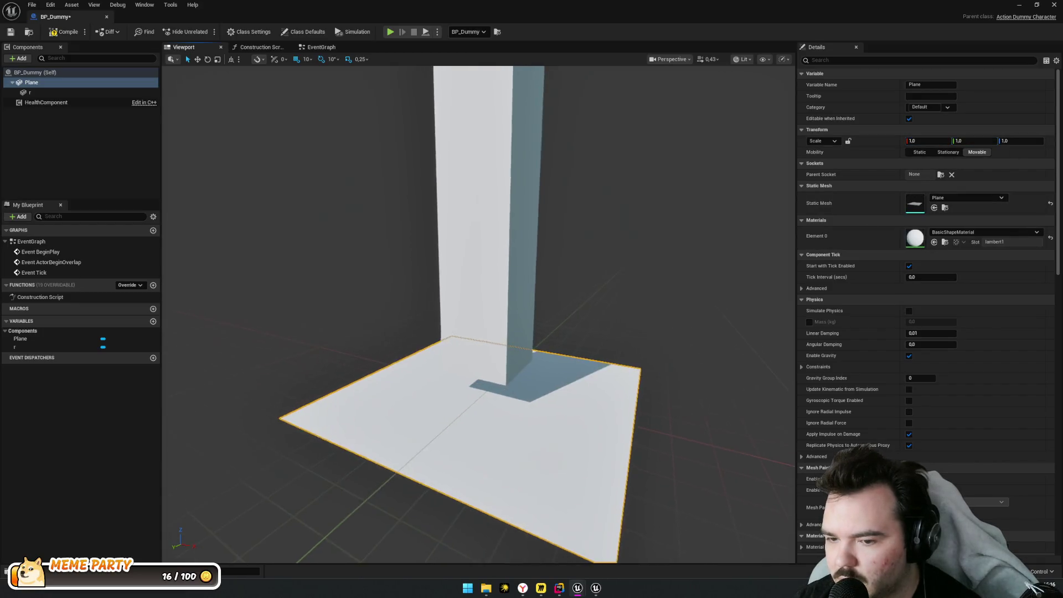
{"action": "left_click", "coordinate": [914, 142]}
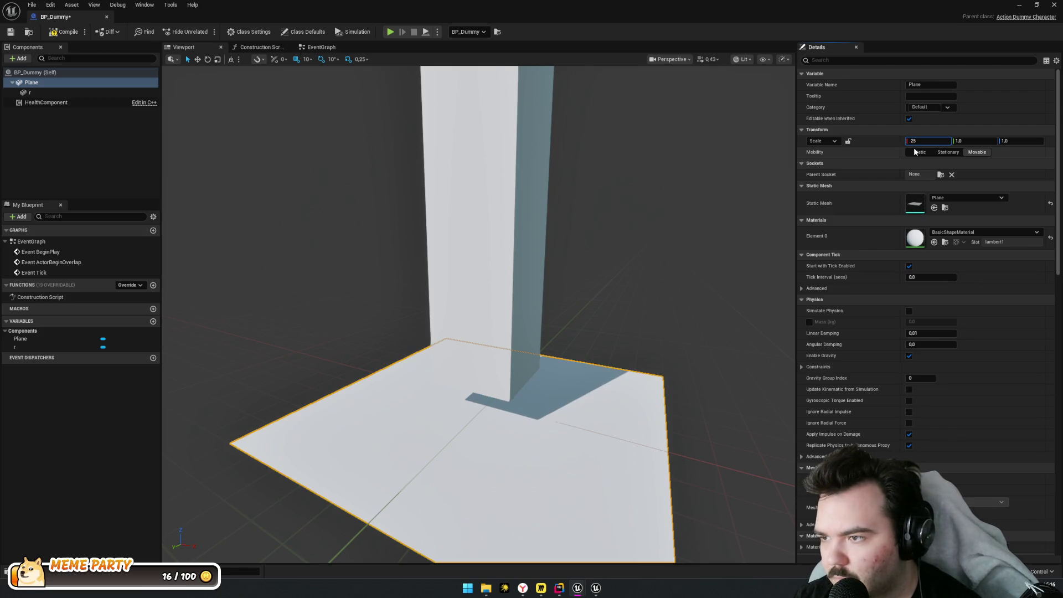
{"action": "key", "text": "Tab"}
{"action": "type", "text": ".25"}
{"action": "key", "text": "Tab"}
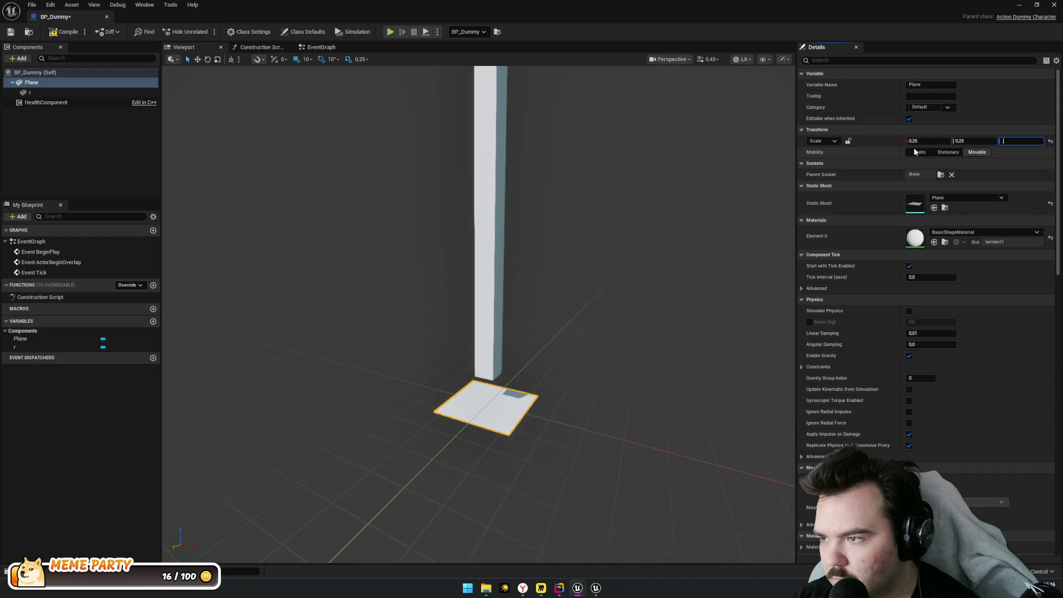
{"action": "type", "text": ".25"}
{"action": "key", "text": "Return"}
Select the pillar r and raise its Location Z to 50
{"action": "left_click", "coordinate": [484, 343]}
{"action": "mouse_move", "coordinate": [484, 344]}
{"action": "left_mouse_down"}
{"action": "mouse_move", "coordinate": [420, 310]}
{"action": "mouse_move", "coordinate": [543, 233]}
{"action": "left_mouse_up"}
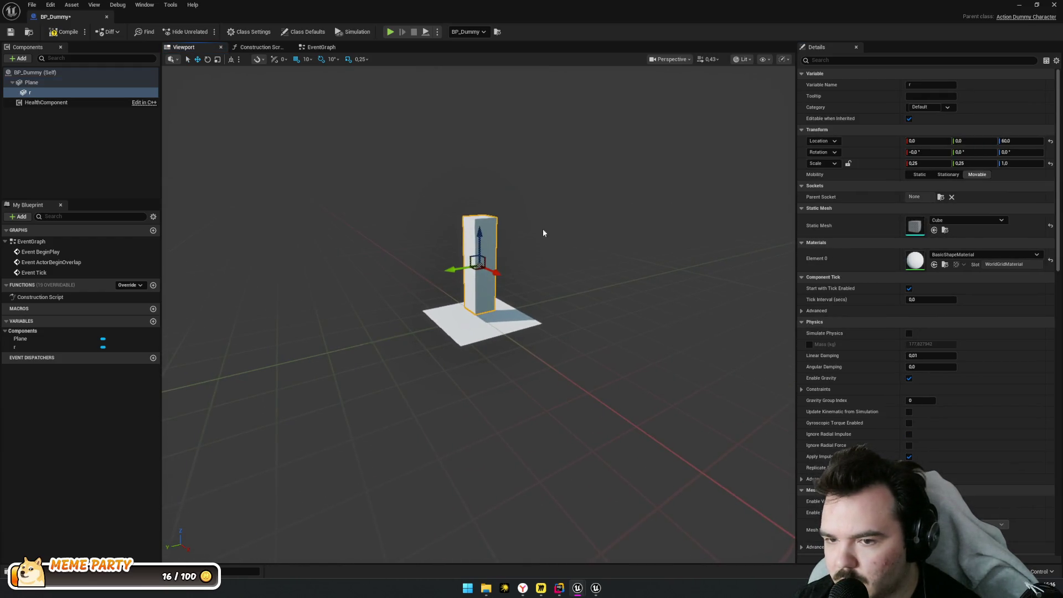
{"action": "mouse_move", "coordinate": [483, 248]}
{"action": "left_mouse_down"}
{"action": "mouse_move", "coordinate": [482, 344]}
{"action": "mouse_move", "coordinate": [482, 249]}
{"action": "left_mouse_up"}
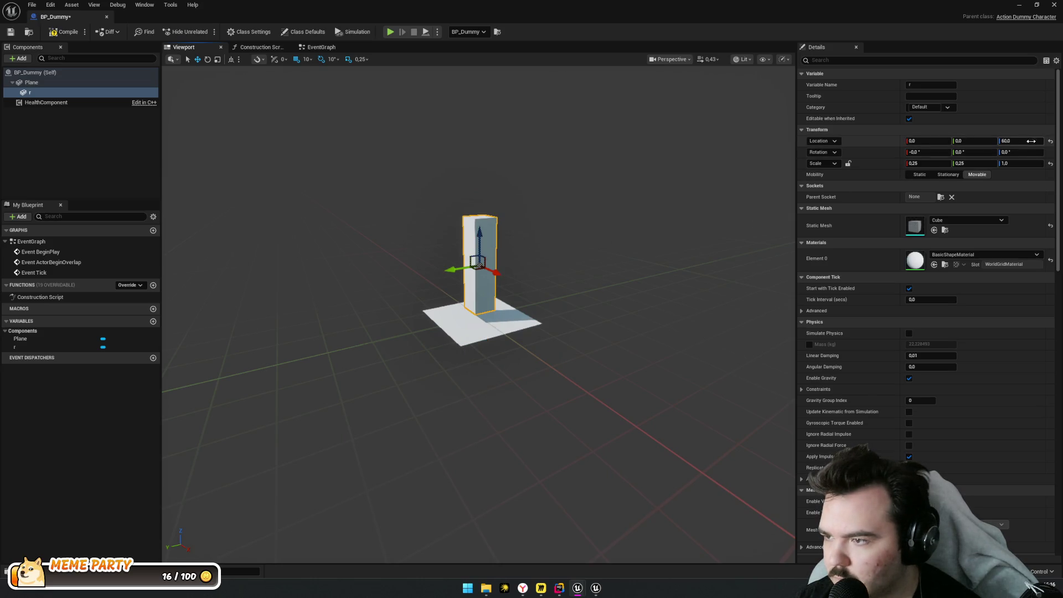
{"action": "type", "text": "0"}
{"action": "key", "text": "Return"}
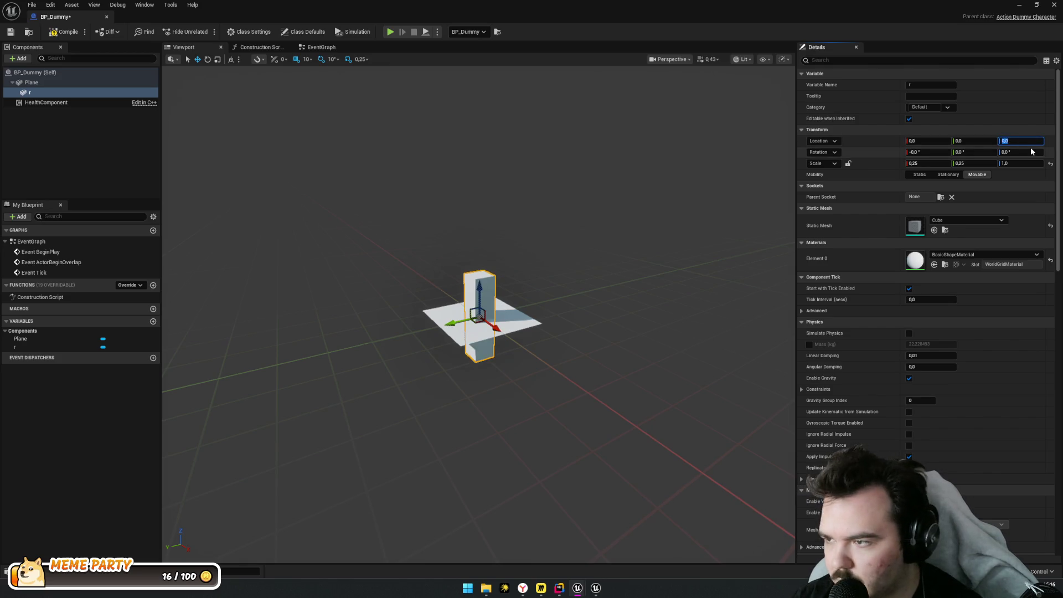
{"action": "key", "text": "Return"}
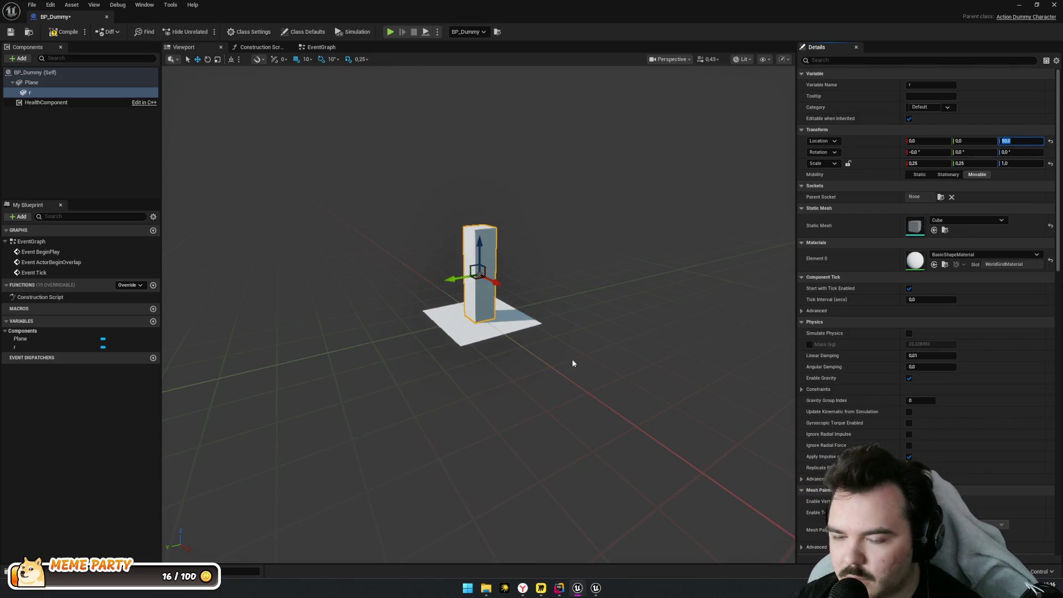
{"action": "scroll", "coordinate": [573, 363], "scroll_direction": "up", "scroll_amount": 5}
{"action": "scroll", "coordinate": [572, 363], "scroll_direction": "down", "scroll_amount": 5}
{"action": "scroll", "coordinate": [572, 363], "scroll_direction": "up", "scroll_amount": 5}
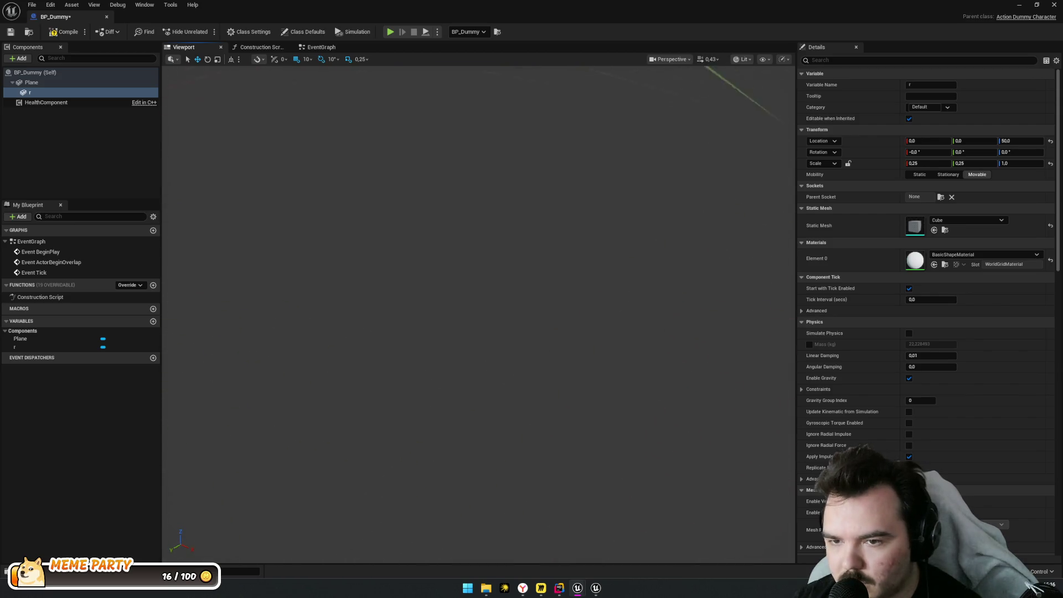
{"action": "scroll", "coordinate": [572, 363], "scroll_direction": "down", "scroll_amount": 4}
{"action": "scroll", "coordinate": [418, 286], "scroll_direction": "up", "scroll_amount": 4}
{"action": "scroll", "coordinate": [419, 286], "scroll_direction": "down", "scroll_amount": 6}
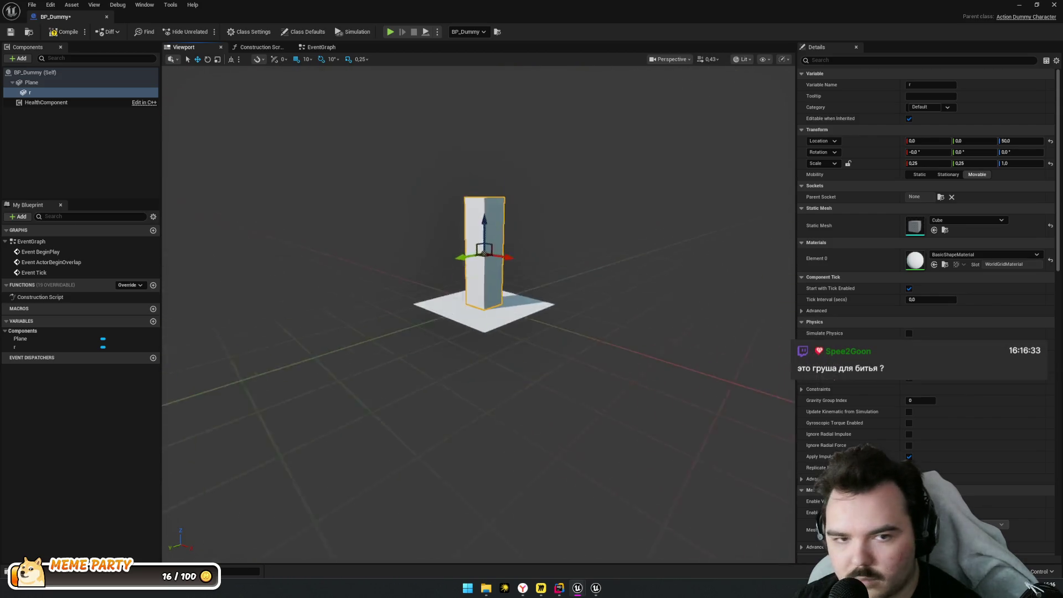
{"action": "left_click", "coordinate": [111, 127]}
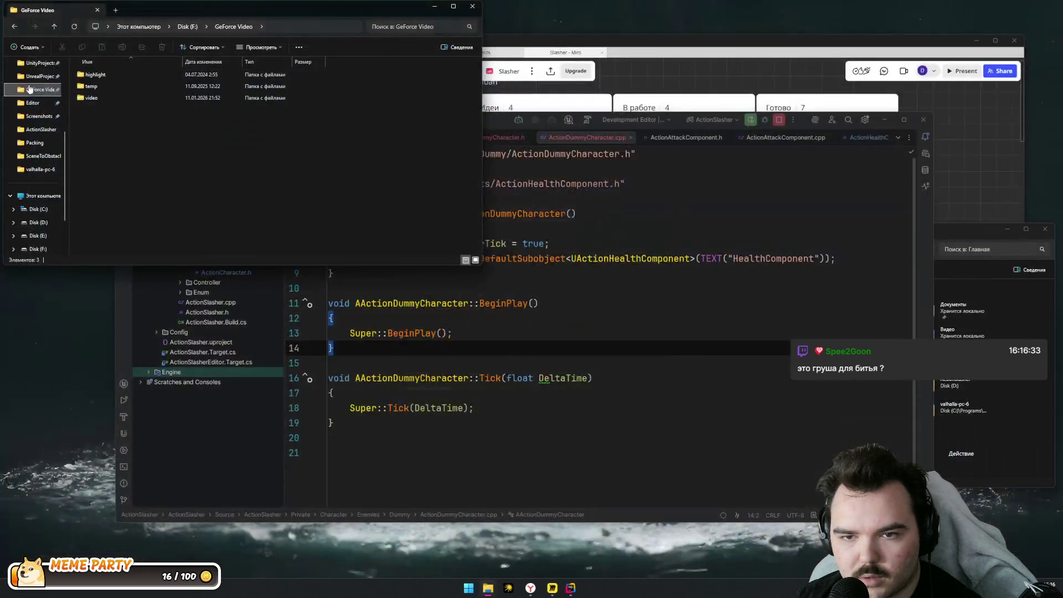
Bring Rider forward for the ActionSlasher build, then move the Unreal Editor splash screen aside
{"action": "left_click", "coordinate": [499, 423]}
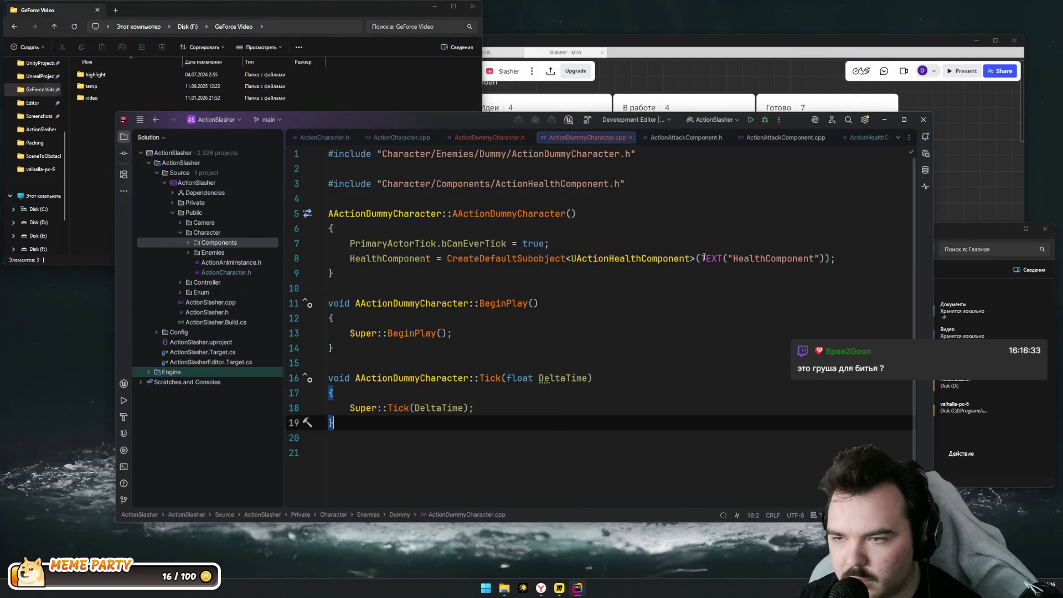
{"action": "left_click", "coordinate": [422, 85]}
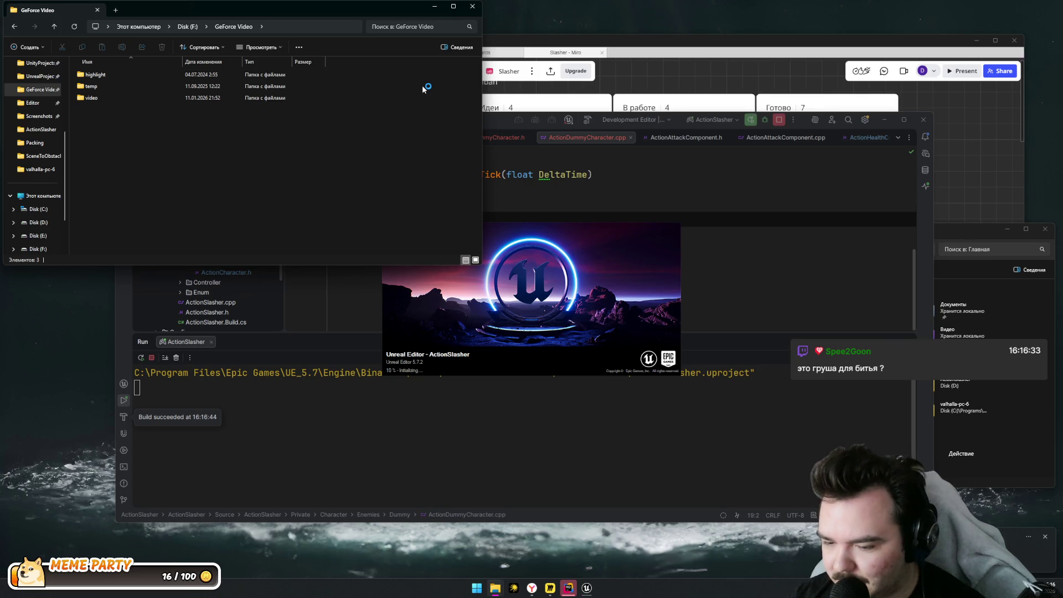
{"action": "left_click_drag", "start_coordinate": [507, 293], "coordinate": [562, 312]}
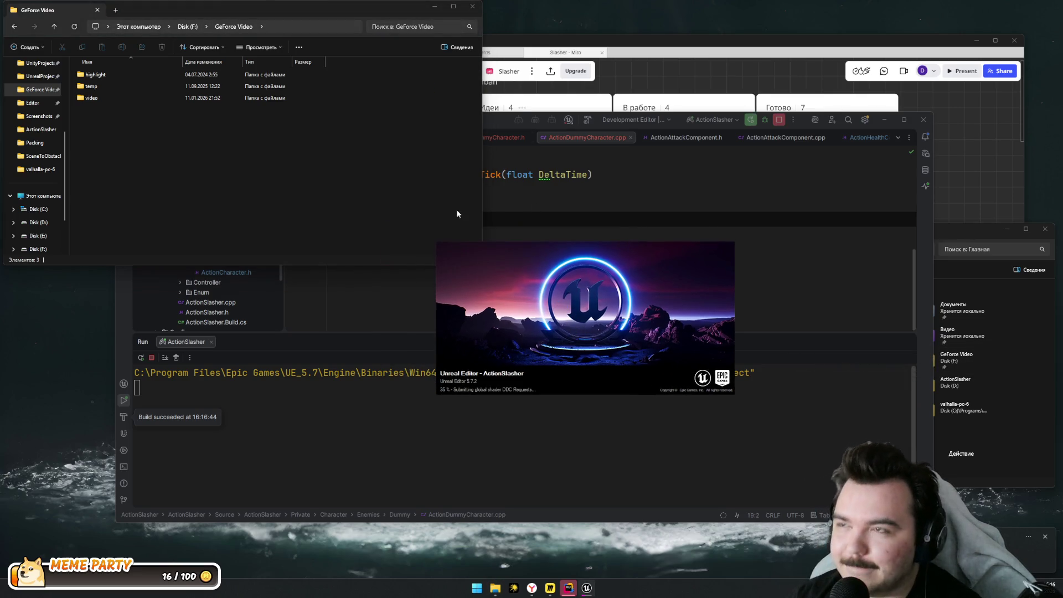
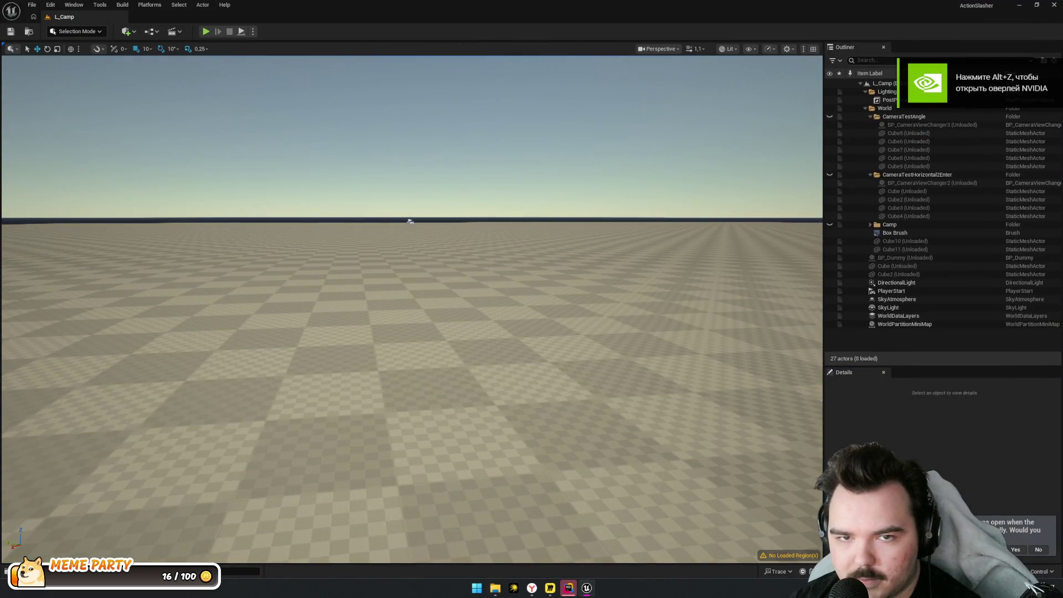
Open BP_Dummy in the full Blueprint Editor and show its Viewport tab
{"action": "mouse_move", "coordinate": [433, 174]}
{"action": "left_mouse_down"}
{"action": "mouse_move", "coordinate": [458, 218]}
{"action": "mouse_move", "coordinate": [375, 157]}
{"action": "mouse_move", "coordinate": [231, 117]}
{"action": "left_mouse_up"}
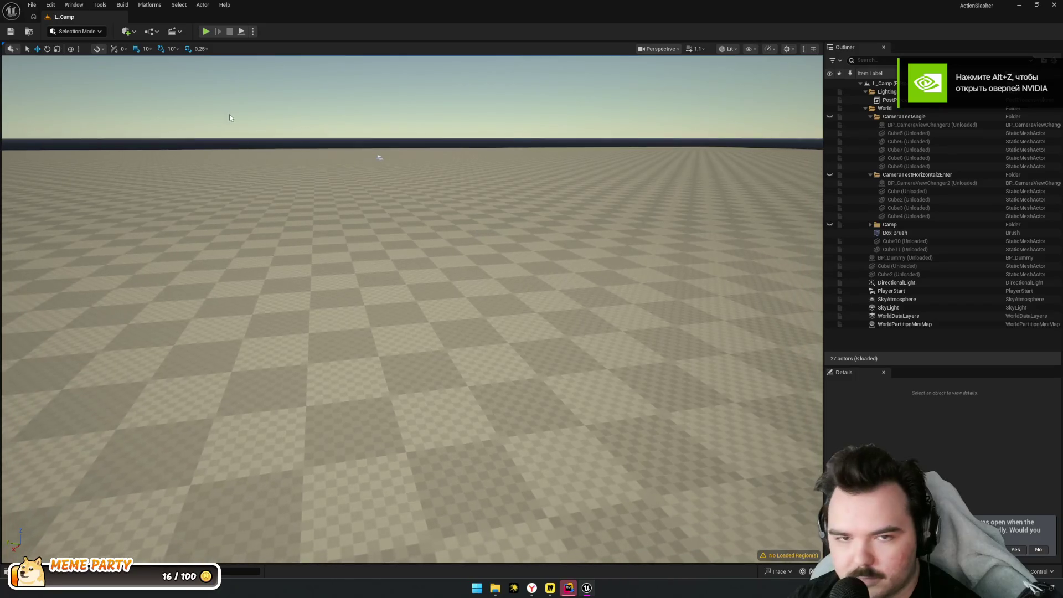
{"action": "left_click", "coordinate": [1016, 550]}
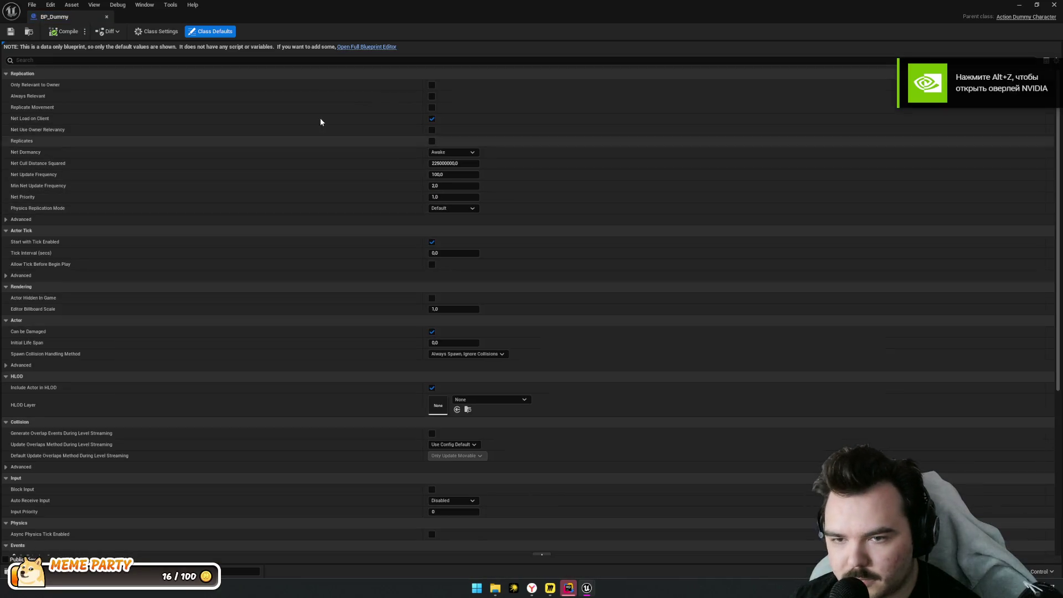
{"action": "left_click", "coordinate": [369, 47]}
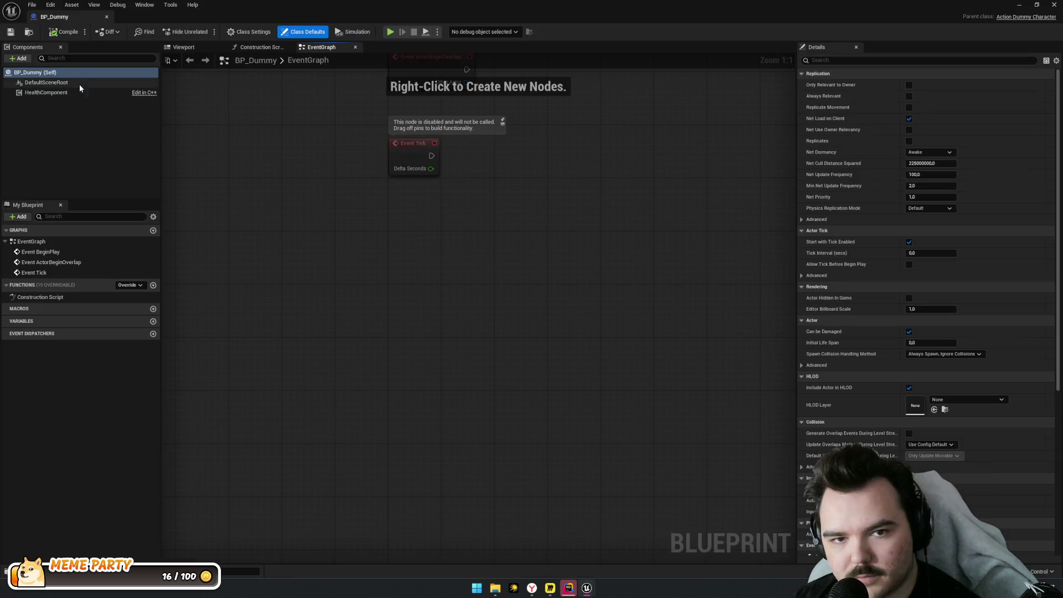
{"action": "left_click", "coordinate": [78, 83]}
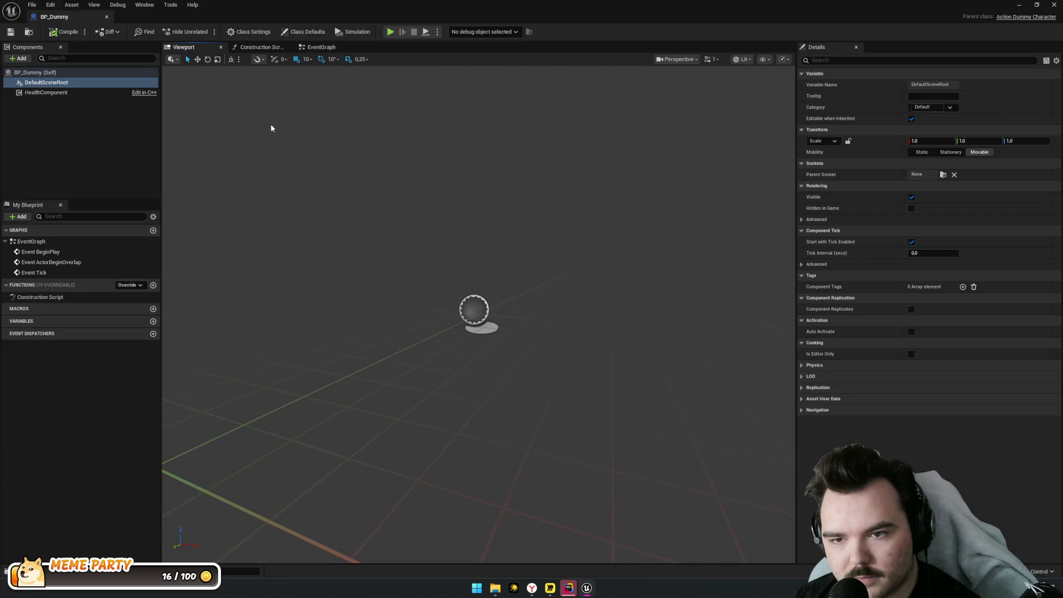
Frame the DefaultSceneRoot in the component viewport and look over its options
{"action": "left_click_drag", "start_coordinate": [271, 128], "coordinate": [271, 128]}
{"action": "scroll", "coordinate": [271, 128], "scroll_direction": "down", "scroll_amount": 3}
{"action": "scroll", "coordinate": [432, 218], "scroll_direction": "down", "scroll_amount": 2}
{"action": "left_click_drag", "start_coordinate": [432, 218], "coordinate": [433, 218]}
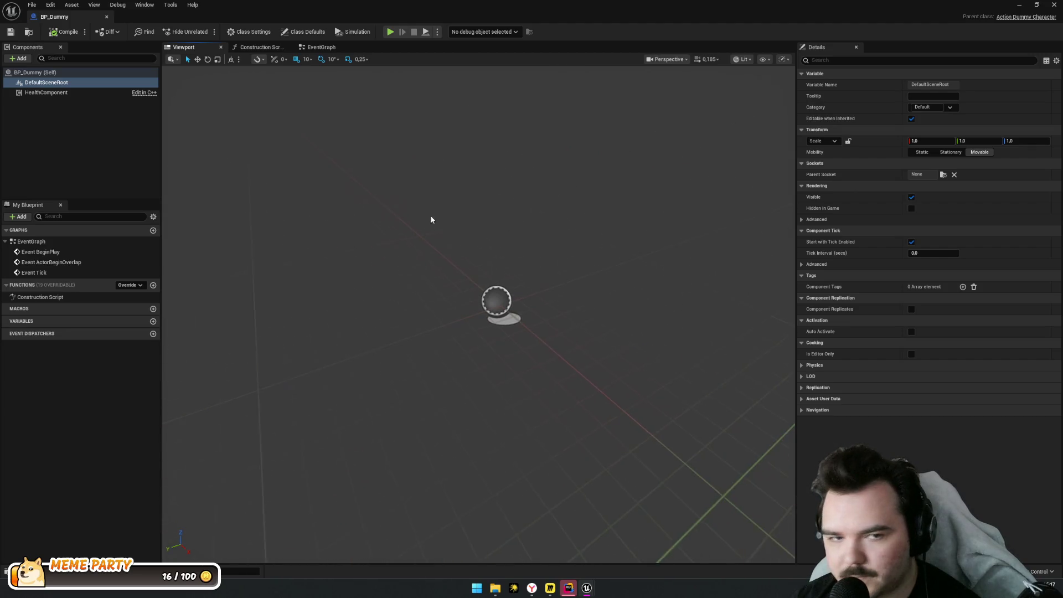
{"action": "right_click", "coordinate": [42, 86]}
{"action": "mouse_move", "coordinate": [70, 118]}
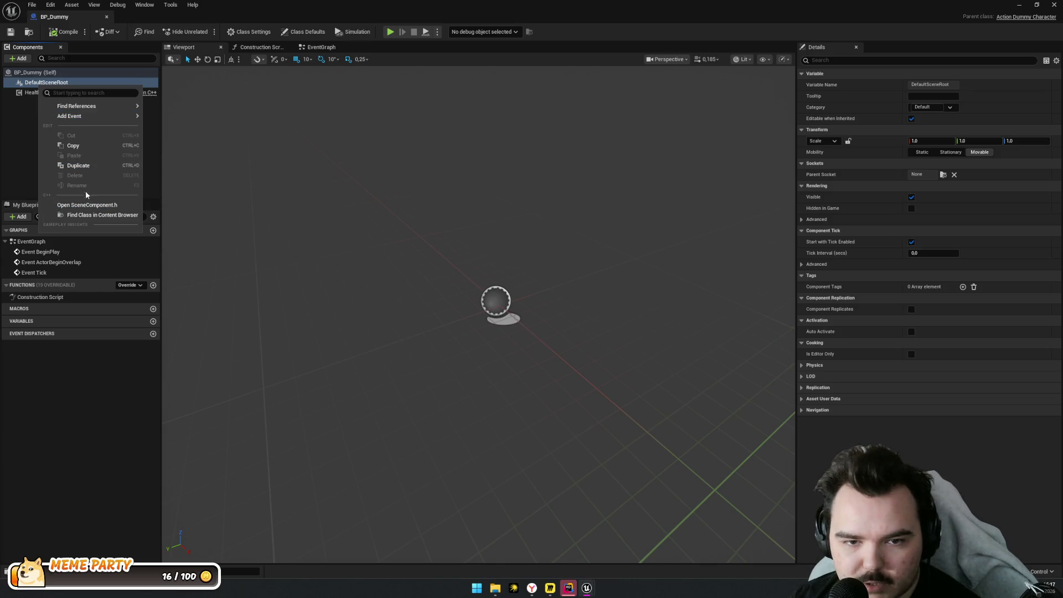
{"action": "left_click", "coordinate": [19, 56]}
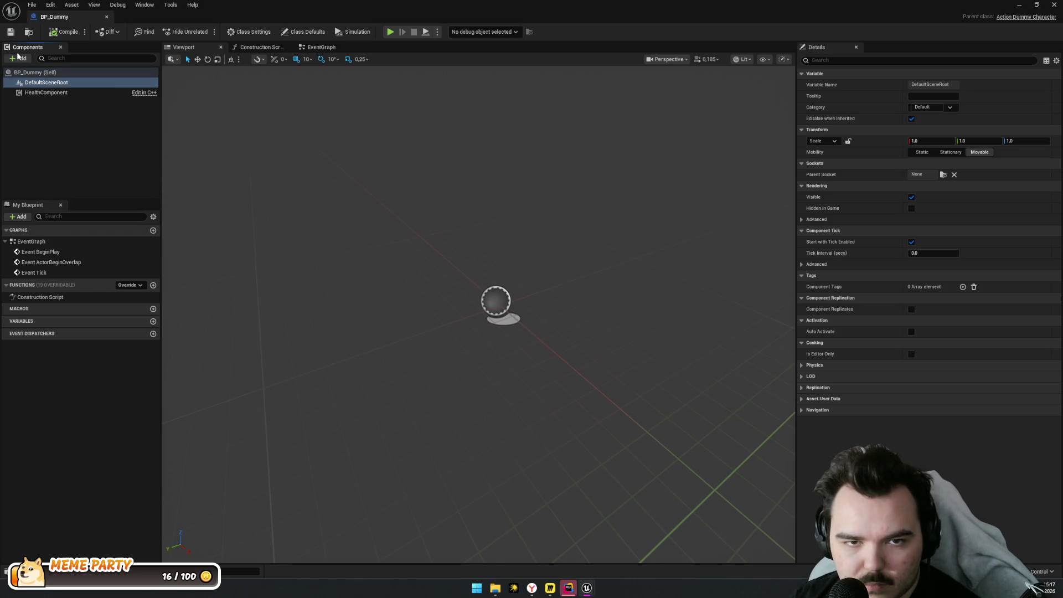
Add a Plane component under the root and lock its scale to a uniform 0.2
{"action": "left_click", "coordinate": [19, 58]}
{"action": "left_click", "coordinate": [42, 173]}
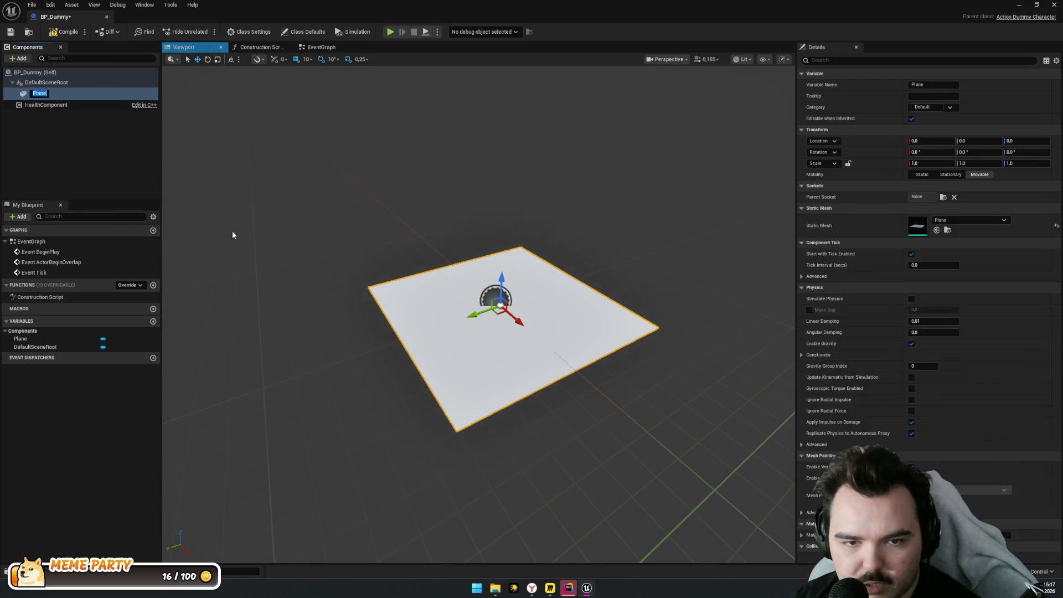
{"action": "left_click", "coordinate": [502, 309]}
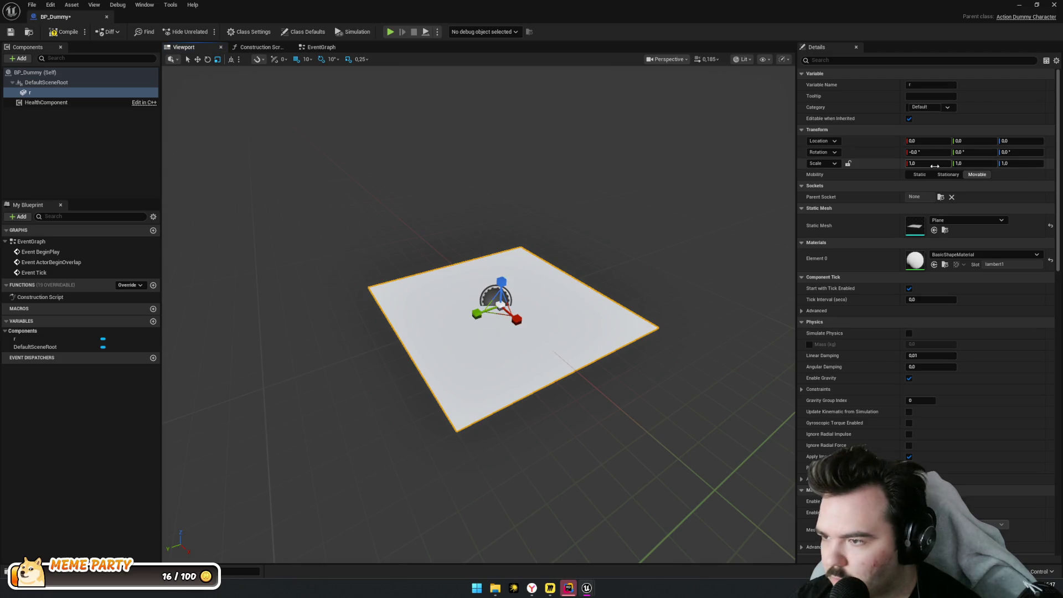
{"action": "left_click", "coordinate": [849, 164]}
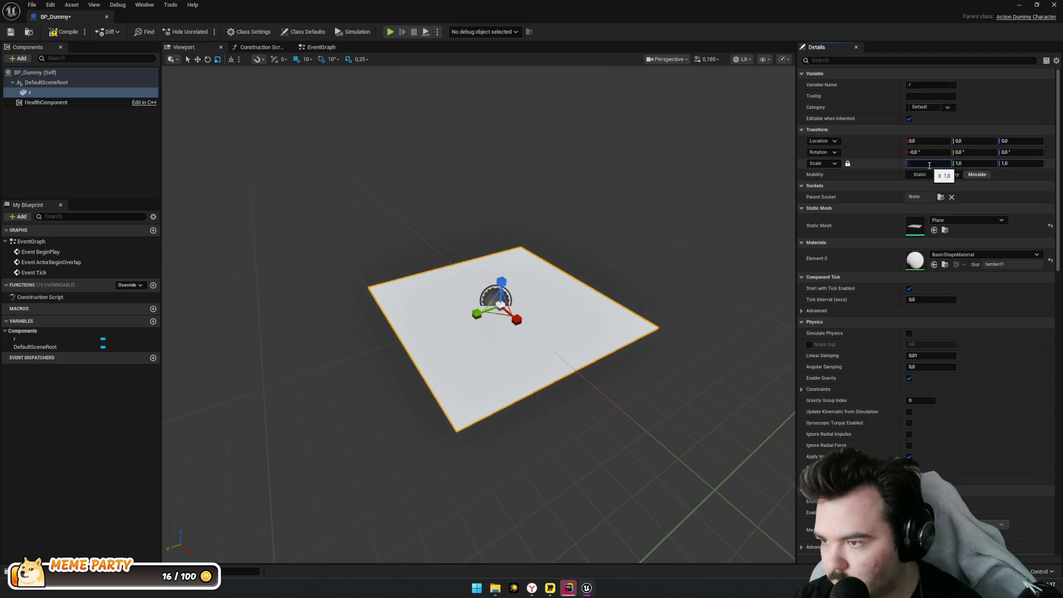
{"action": "type", "text": "0,2"}
{"action": "key", "text": "Return"}
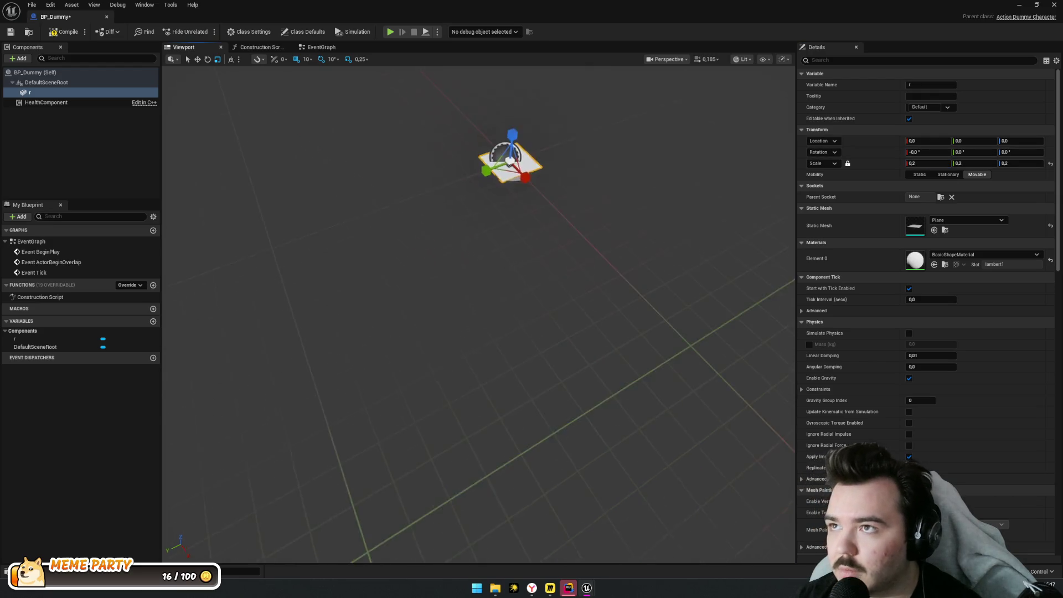
Rename the new component to Plane
{"action": "left_click", "coordinate": [30, 93]}
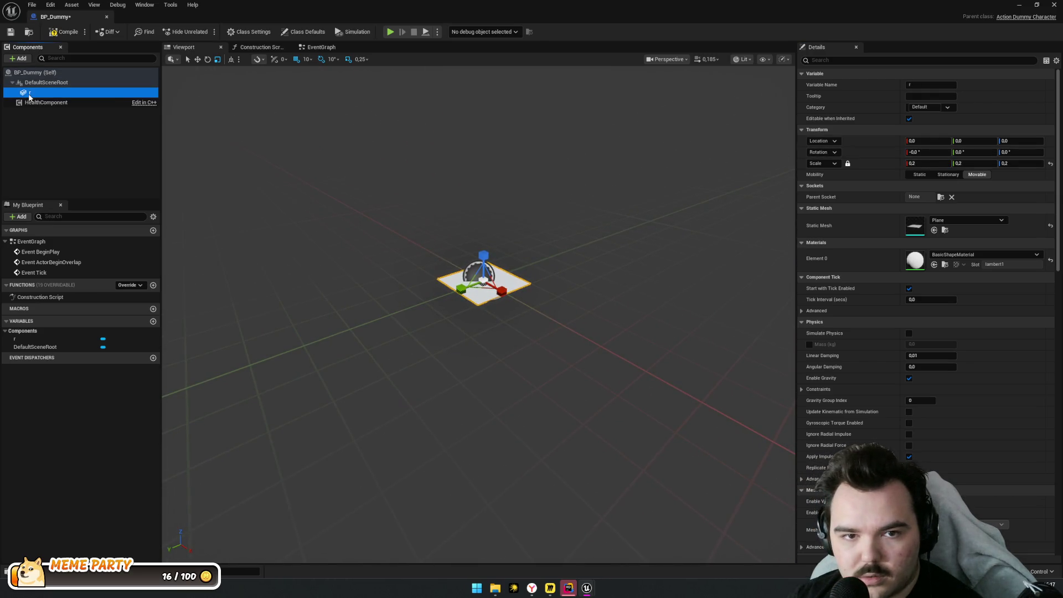
{"action": "key", "text": "BackSpace"}
{"action": "type", "text": "ne"}
{"action": "key", "text": "Return"}
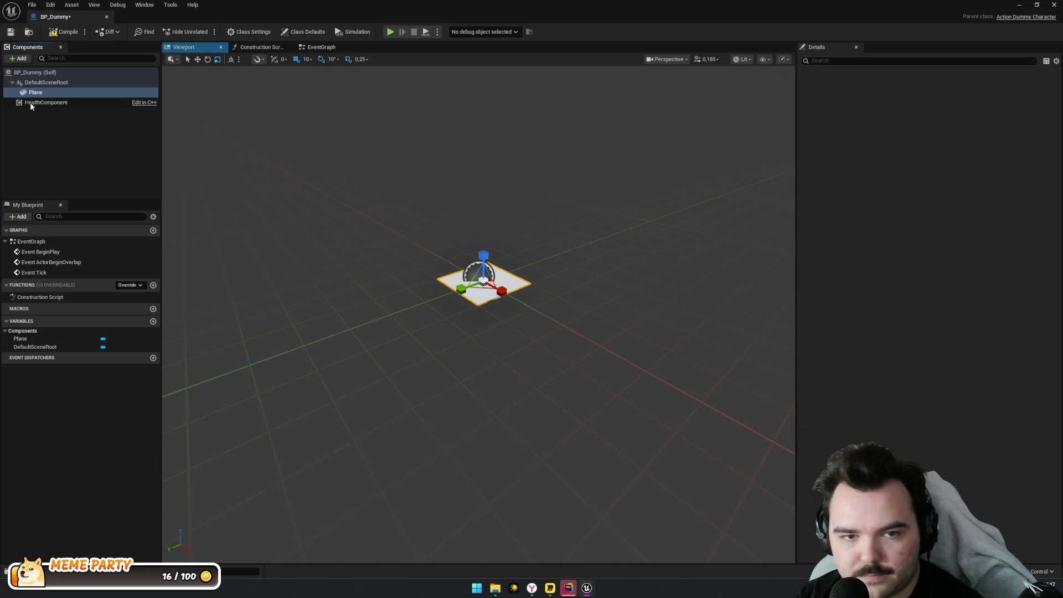
Add a Cube component under Plane and scale it uniformly to 0.3
{"action": "left_click", "coordinate": [12, 59]}
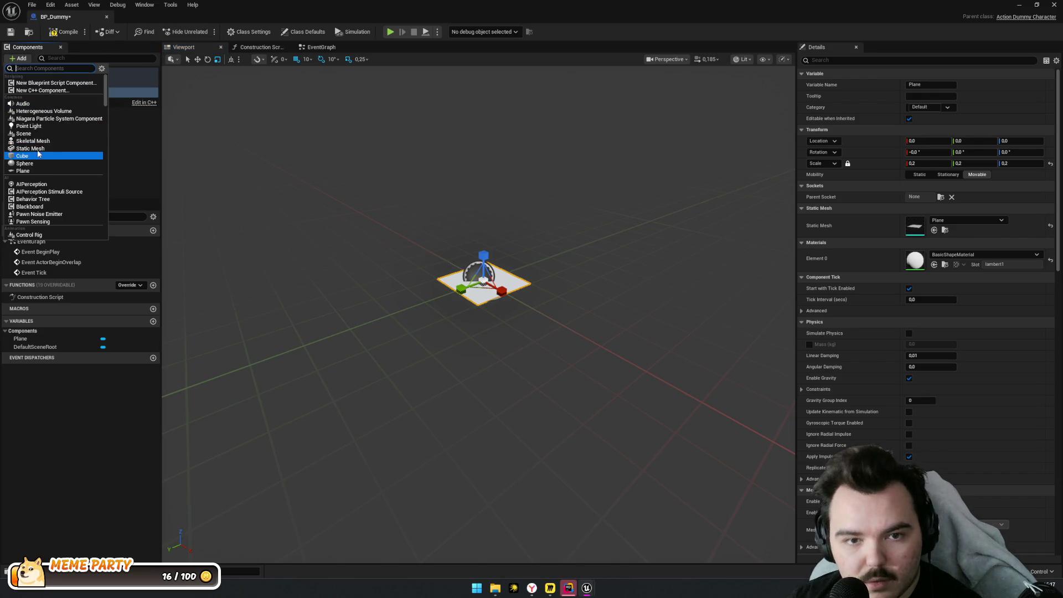
{"action": "left_click", "coordinate": [74, 166]}
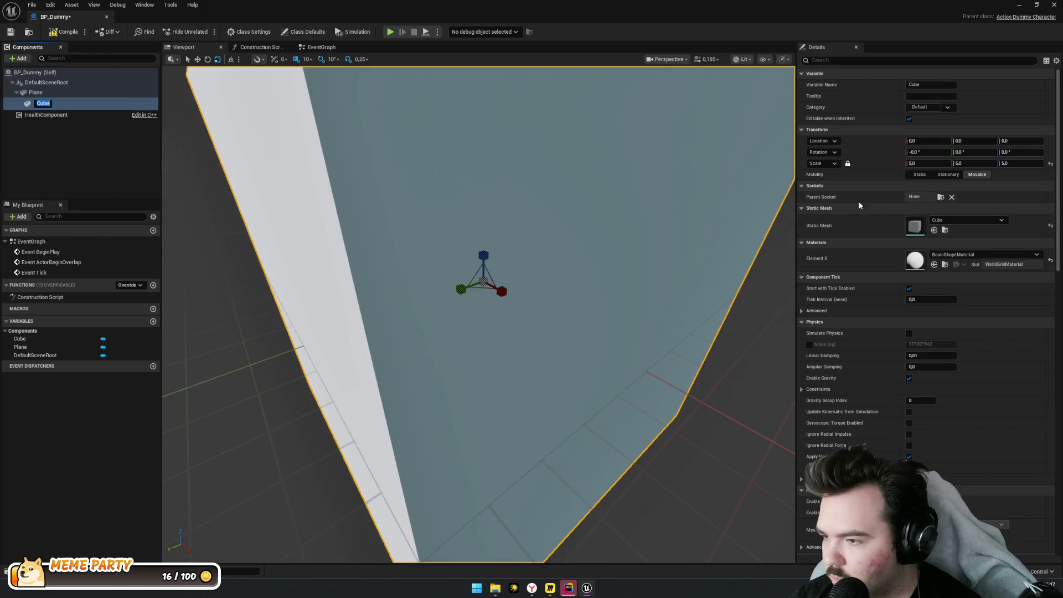
{"action": "left_click", "coordinate": [33, 105]}
{"action": "left_click", "coordinate": [921, 160]}
{"action": "type", "text": "1"}
{"action": "key", "text": "Return"}
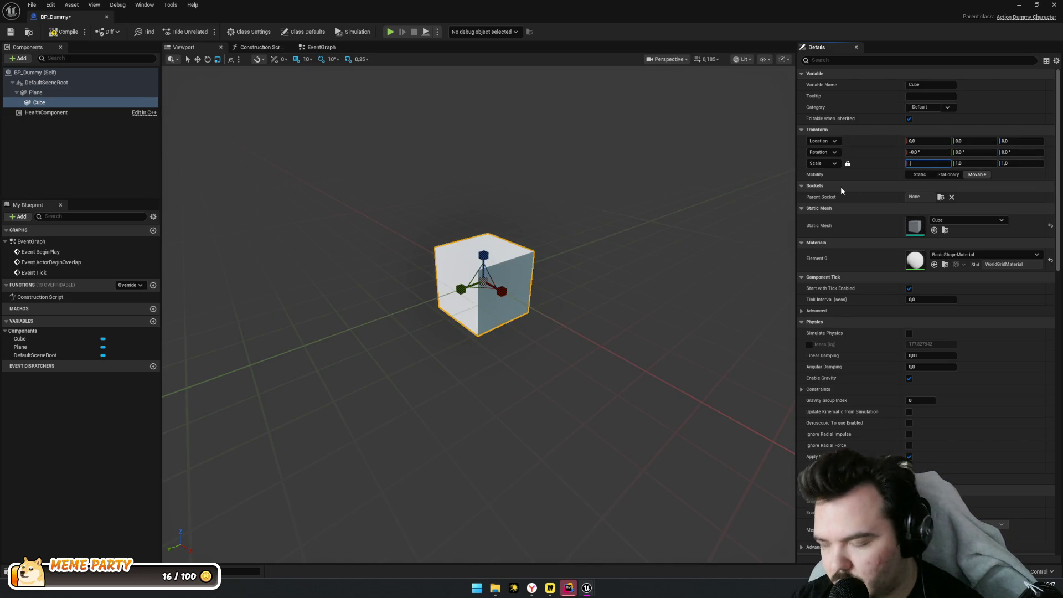
{"action": "type", "text": "0,5"}
{"action": "key", "text": "Return"}
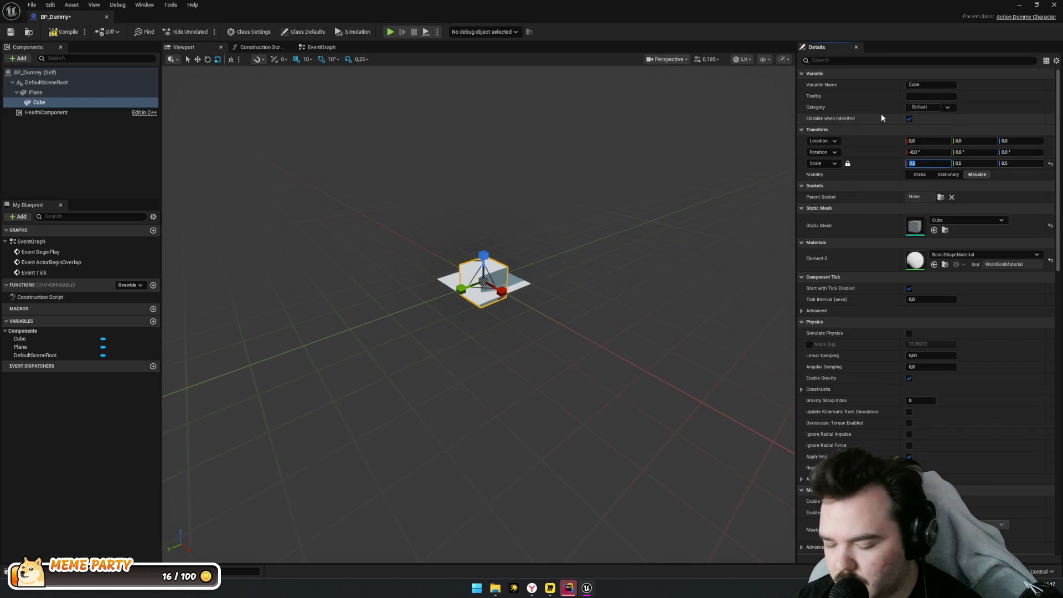
{"action": "type", "text": "0,2"}
{"action": "key", "text": "Return"}
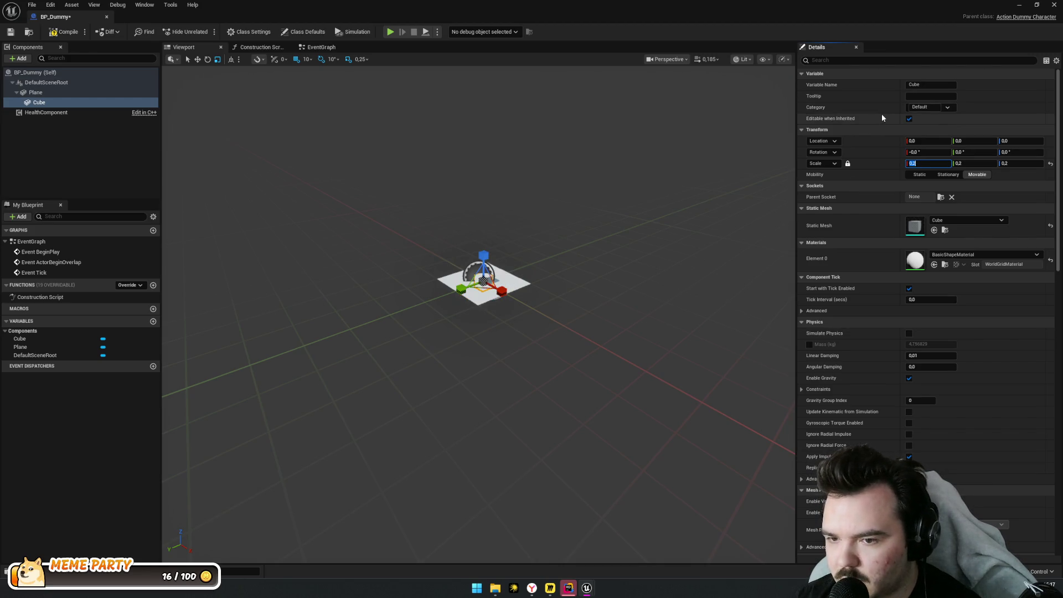
{"action": "type", "text": "0,3"}
{"action": "key", "text": "Return"}
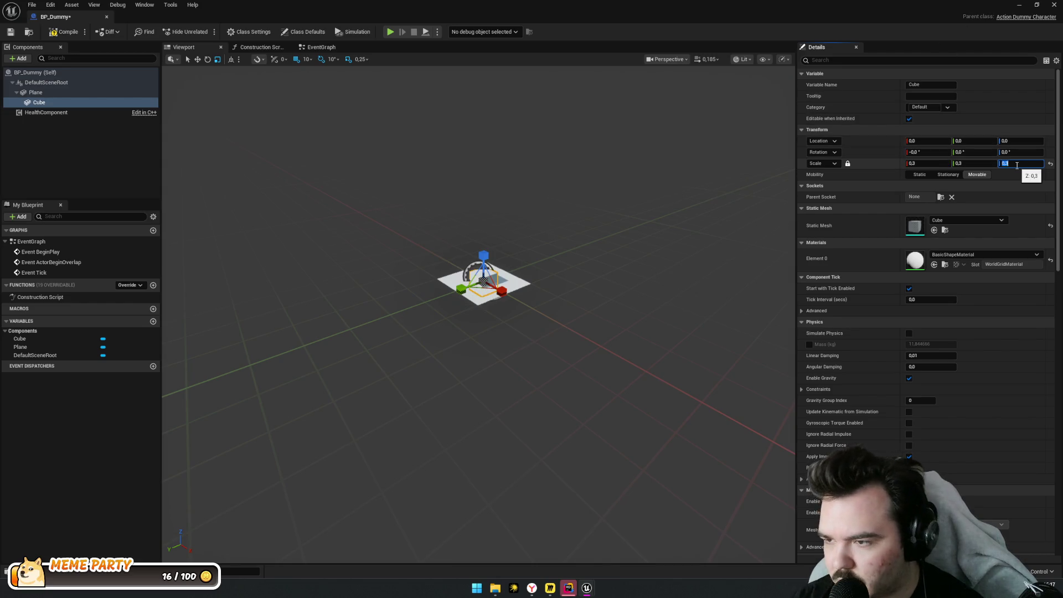
Unlock the scale and set the Cube's Z scale to 1.0, giving 0.3 × 0.3 × 1.0
{"action": "left_click", "coordinate": [848, 164]}
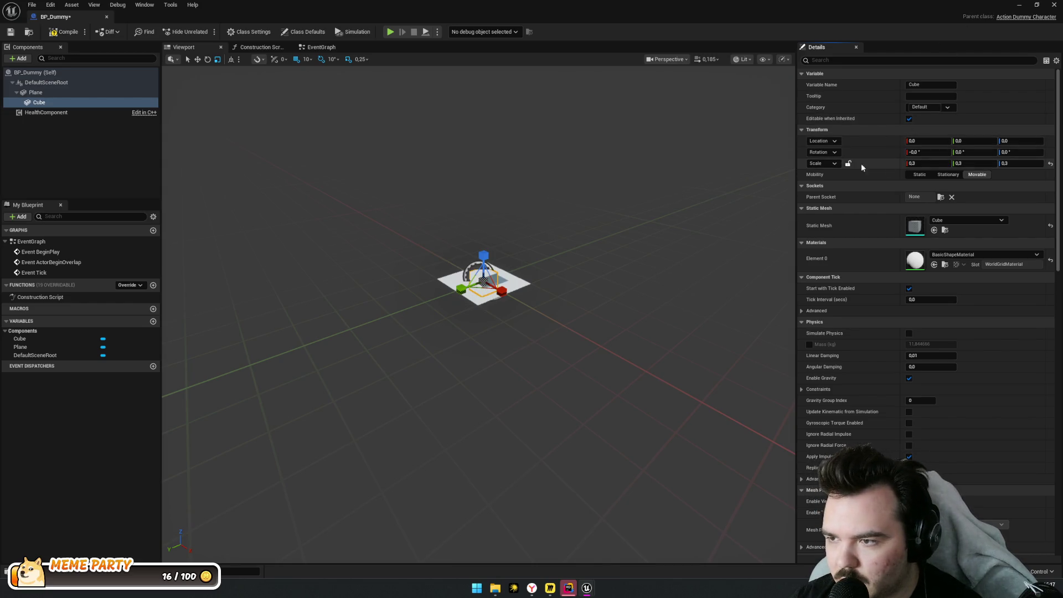
{"action": "key", "text": "Return"}
{"action": "left_click", "coordinate": [1021, 163]}
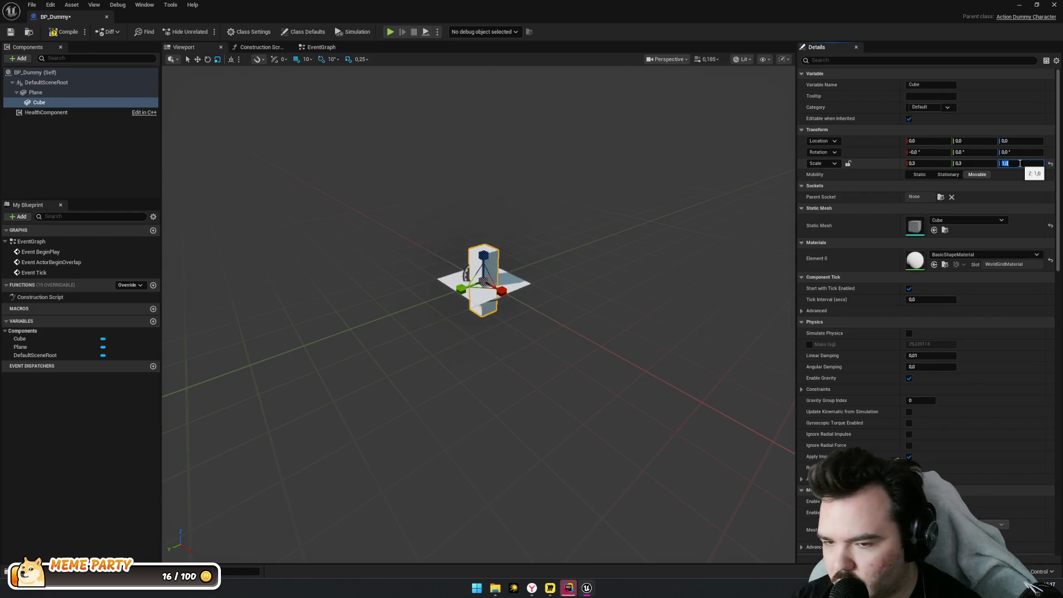
{"action": "mouse_move", "coordinate": [507, 260]}
{"action": "left_mouse_down"}
{"action": "mouse_move", "coordinate": [516, 263]}
{"action": "mouse_move", "coordinate": [505, 231]}
{"action": "mouse_move", "coordinate": [542, 238]}
{"action": "mouse_move", "coordinate": [542, 166]}
{"action": "mouse_move", "coordinate": [541, 303]}
{"action": "left_mouse_up"}
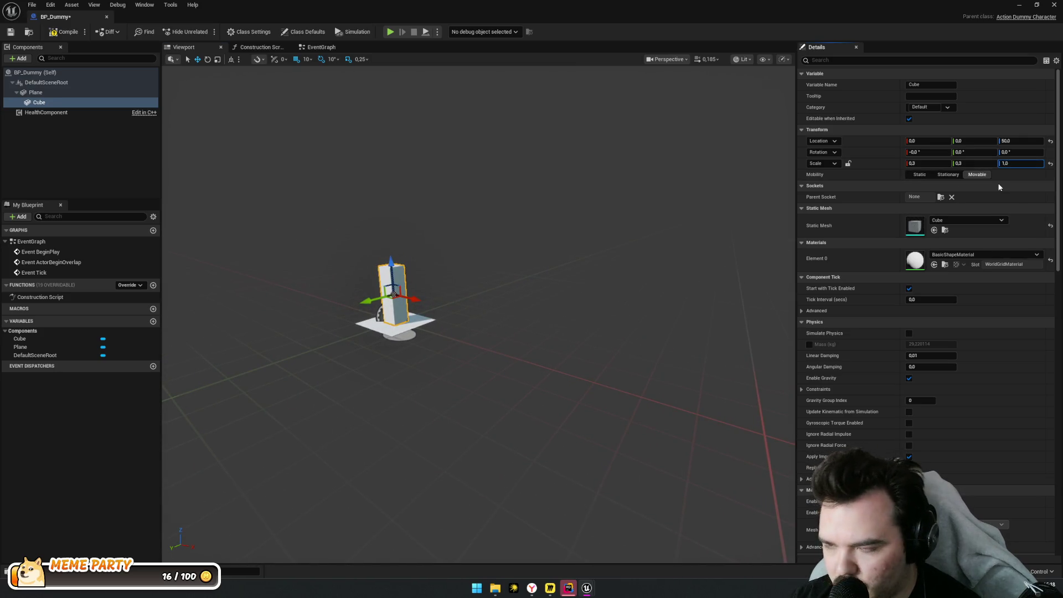
{"action": "mouse_move", "coordinate": [520, 231]}
{"action": "left_mouse_down"}
{"action": "mouse_move", "coordinate": [509, 210]}
{"action": "mouse_move", "coordinate": [519, 231]}
{"action": "left_mouse_up"}
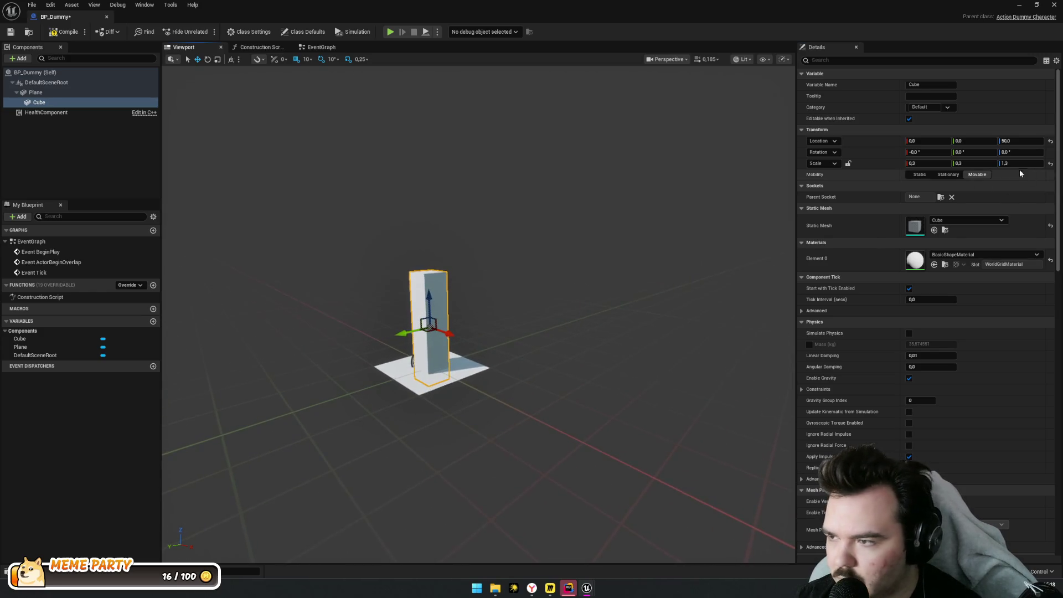
{"action": "left_click_drag", "start_coordinate": [1012, 165], "coordinate": [992, 165]}
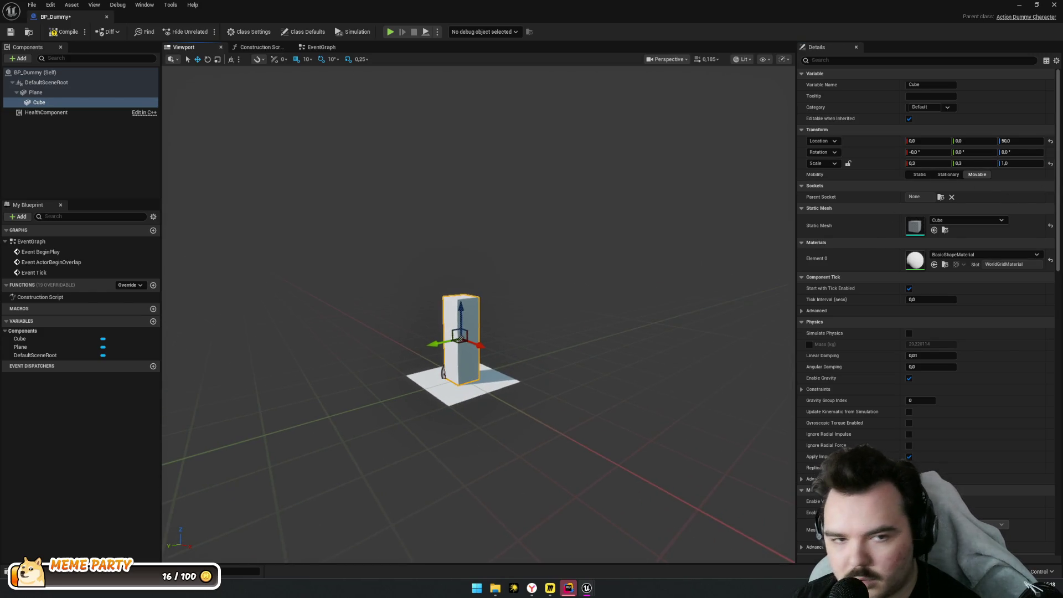
{"action": "left_click", "coordinate": [35, 92]}
{"action": "left_click", "coordinate": [18, 59]}
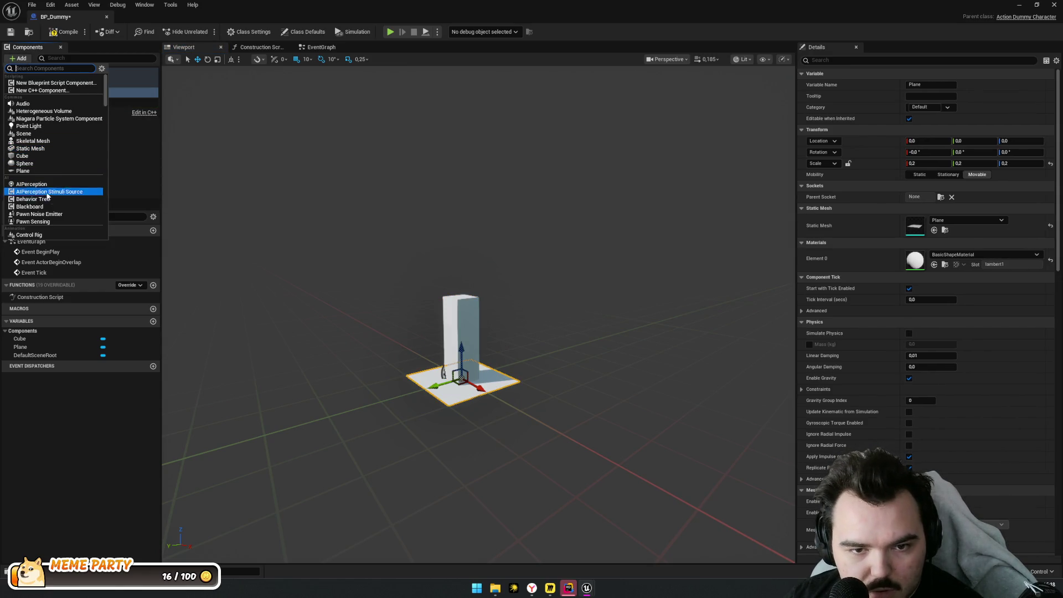
Add a Cylinder component and nest it under the Cube
{"action": "scroll", "coordinate": [55, 183], "scroll_direction": "down", "scroll_amount": 3}
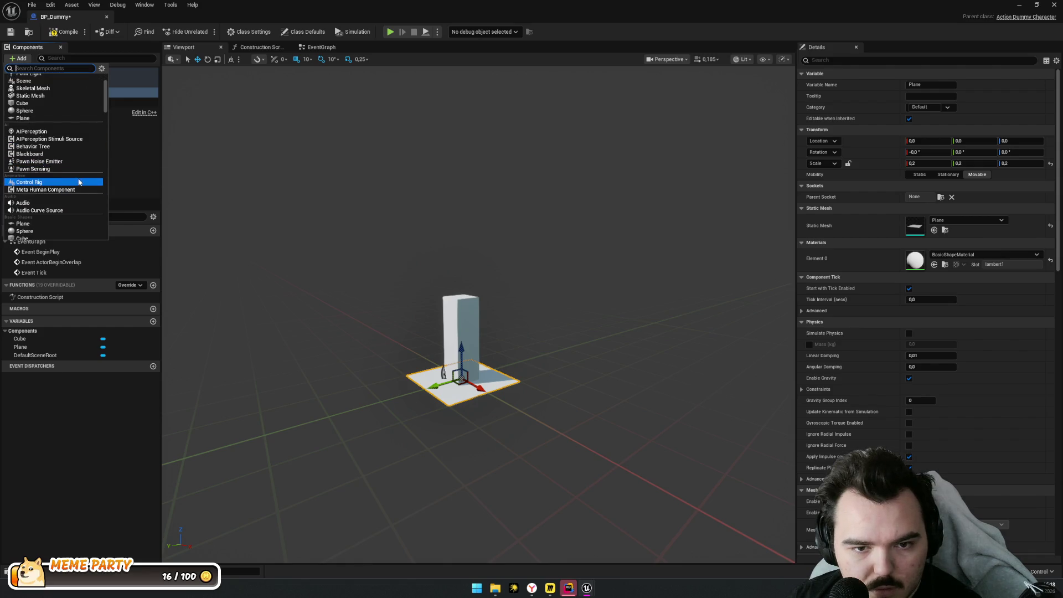
{"action": "scroll", "coordinate": [79, 183], "scroll_direction": "down", "scroll_amount": 2}
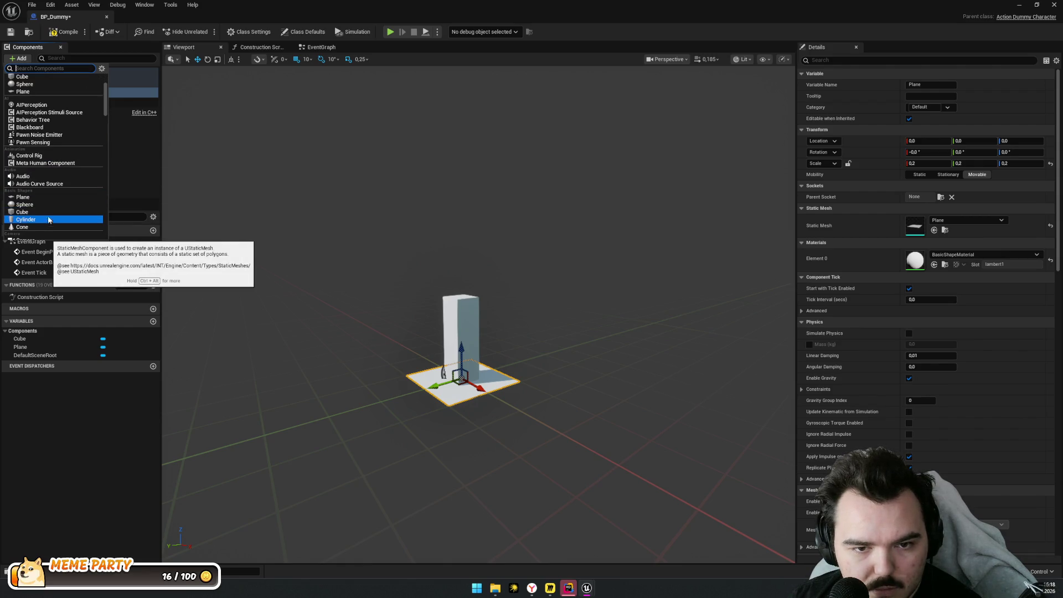
{"action": "scroll", "coordinate": [43, 219], "scroll_direction": "down", "scroll_amount": 3}
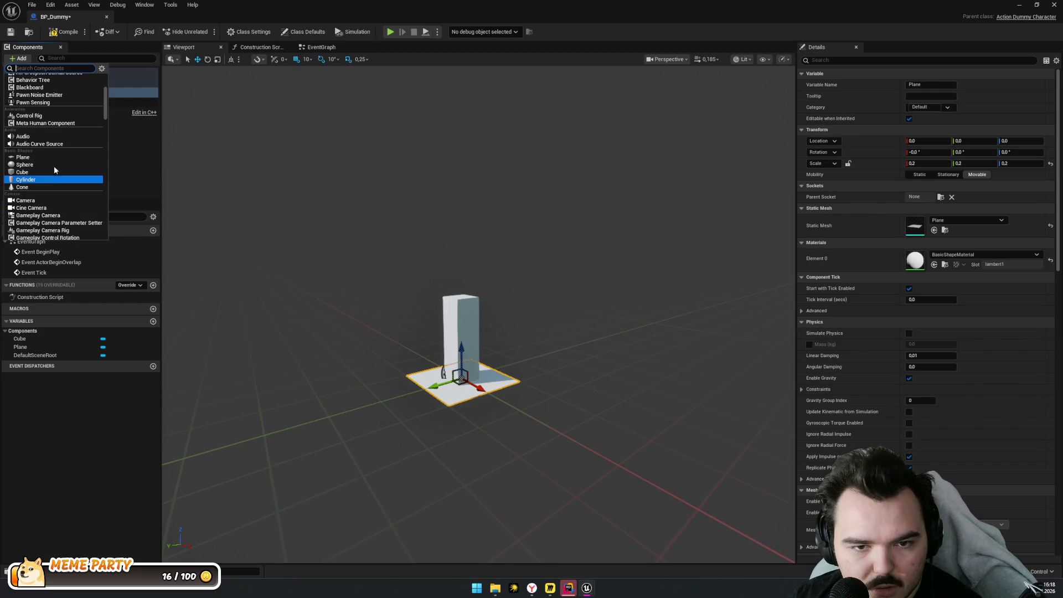
{"action": "type", "text": "capsule"}
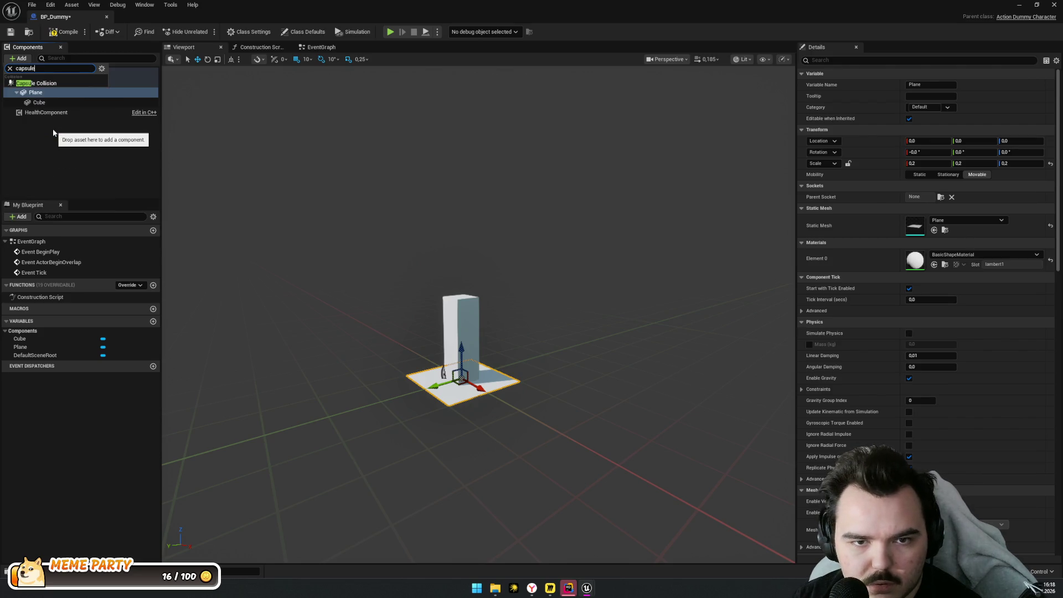
{"action": "key", "text": "BackSpace"}
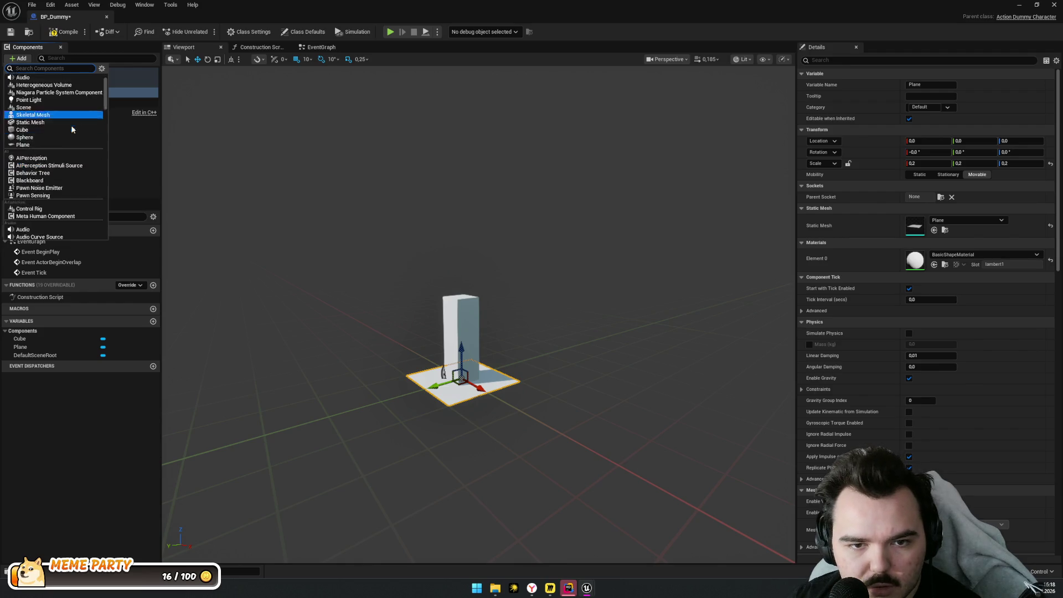
{"action": "type", "text": "c"}
{"action": "left_click", "coordinate": [61, 179]}
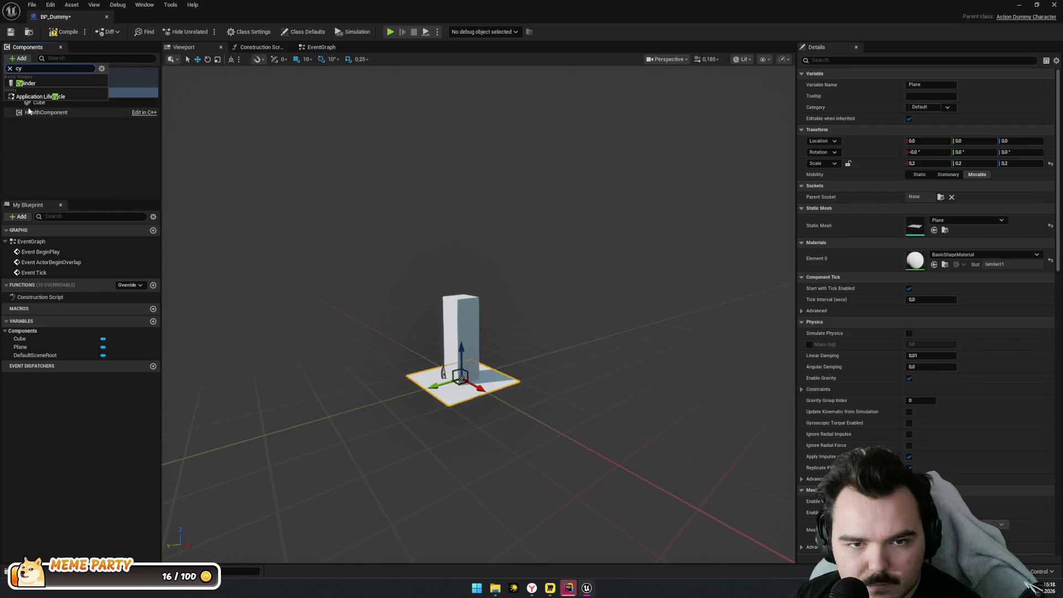
{"action": "key", "text": "Return"}
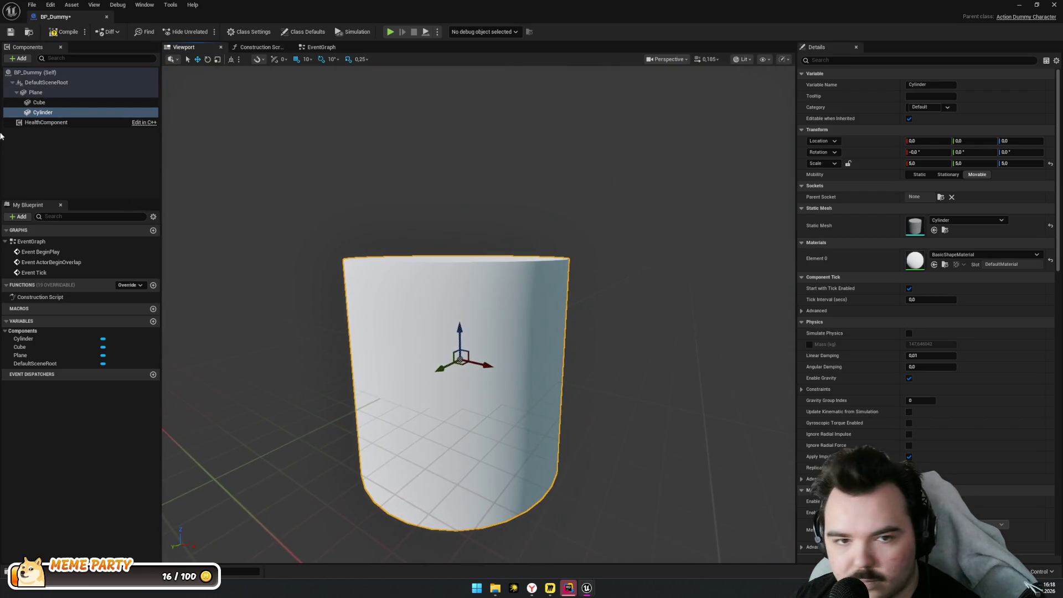
{"action": "left_click_drag", "start_coordinate": [43, 111], "coordinate": [38, 102]}
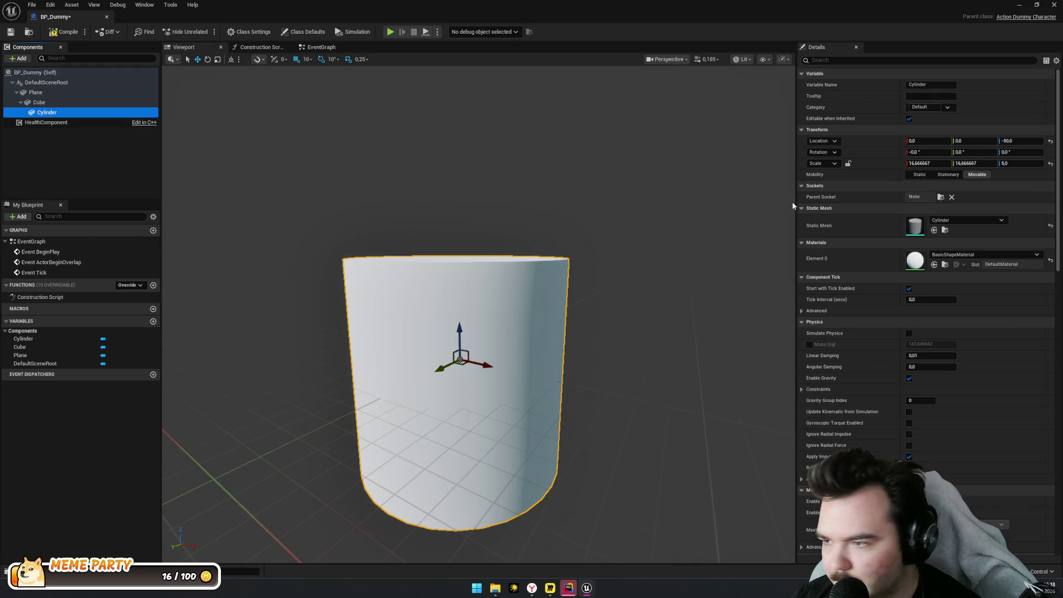
Scale the Cylinder to 3 × 3 × 1.5 and raise it to Z 100
{"action": "left_click", "coordinate": [849, 163]}
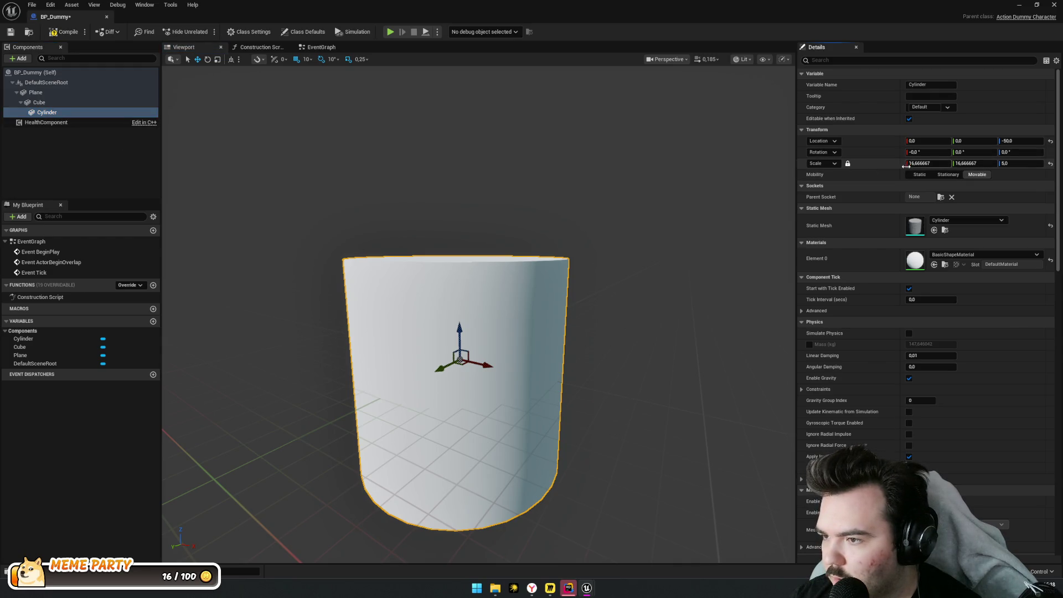
{"action": "left_click_drag", "start_coordinate": [906, 164], "coordinate": [847, 163]}
{"action": "mouse_move", "coordinate": [459, 330]}
{"action": "left_mouse_down"}
{"action": "mouse_move", "coordinate": [480, 262]}
{"action": "mouse_move", "coordinate": [479, 288]}
{"action": "left_mouse_up"}
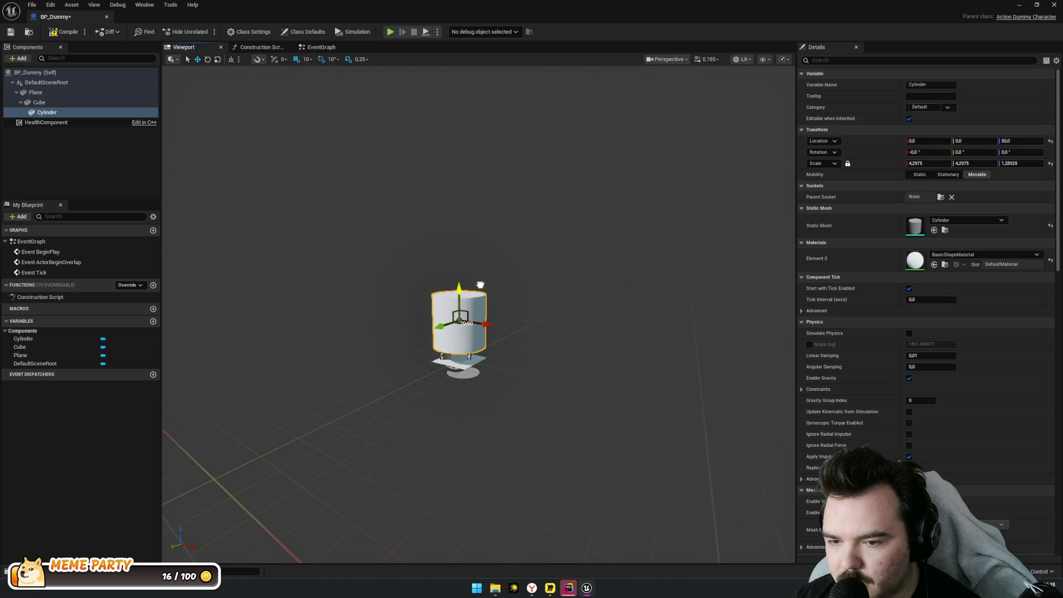
{"action": "left_click", "coordinate": [949, 163]}
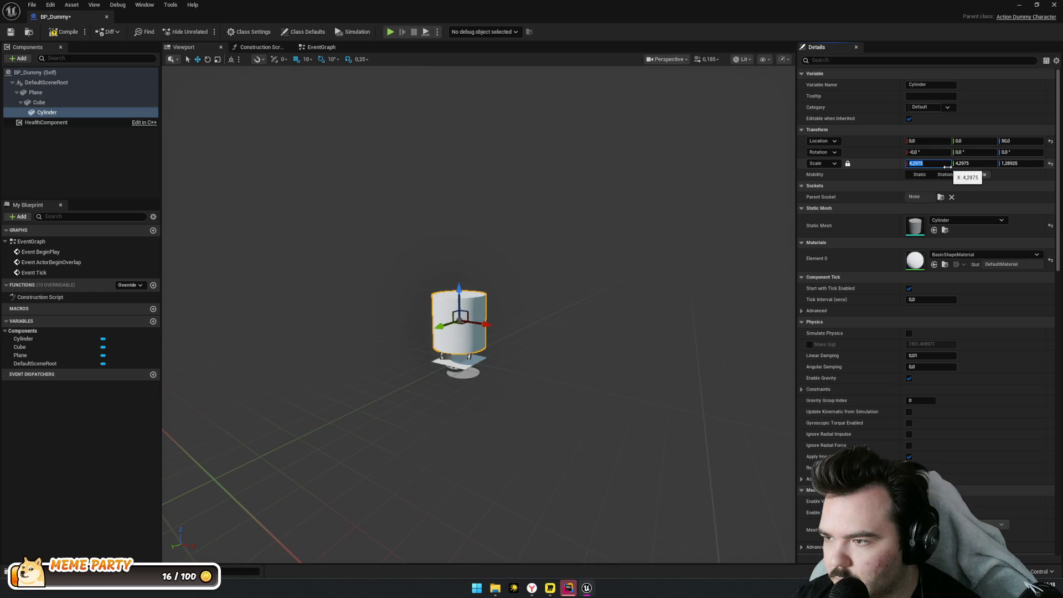
{"action": "type", "text": "2"}
{"action": "key", "text": "Return"}
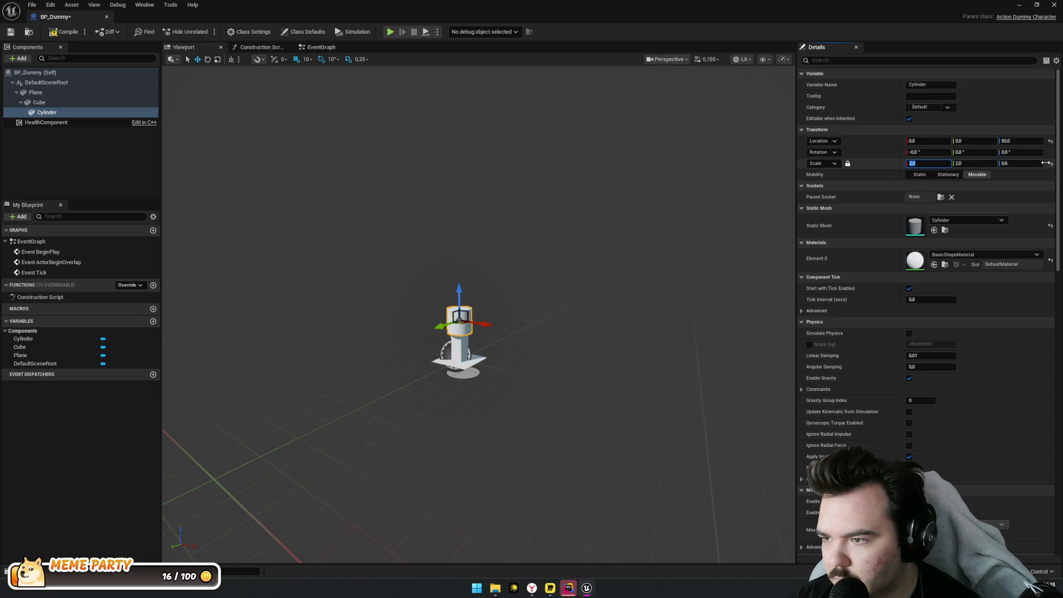
{"action": "type", "text": "3"}
{"action": "key", "text": "Return"}
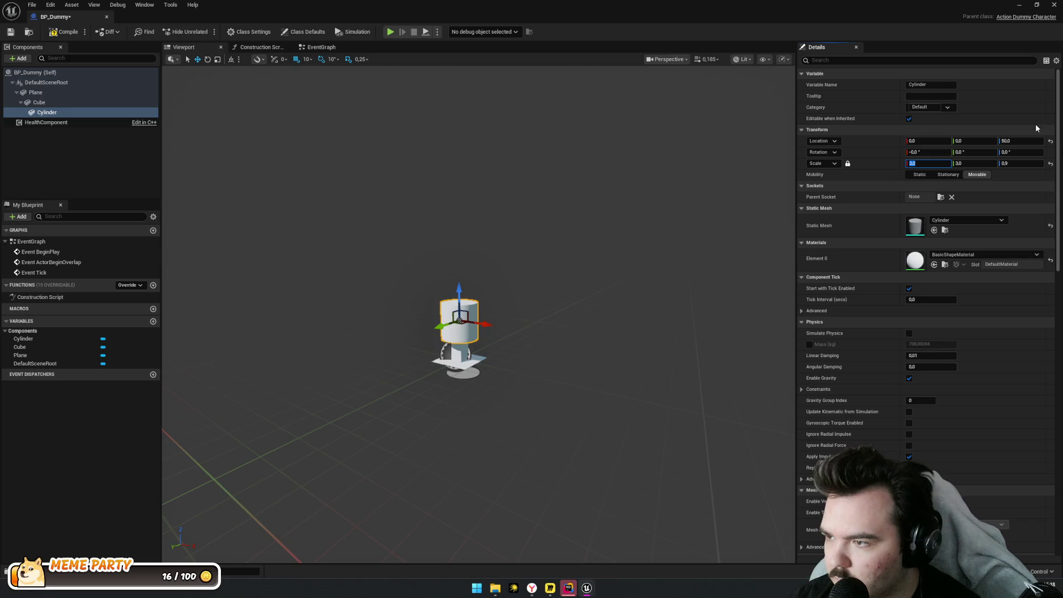
{"action": "left_click", "coordinate": [849, 164]}
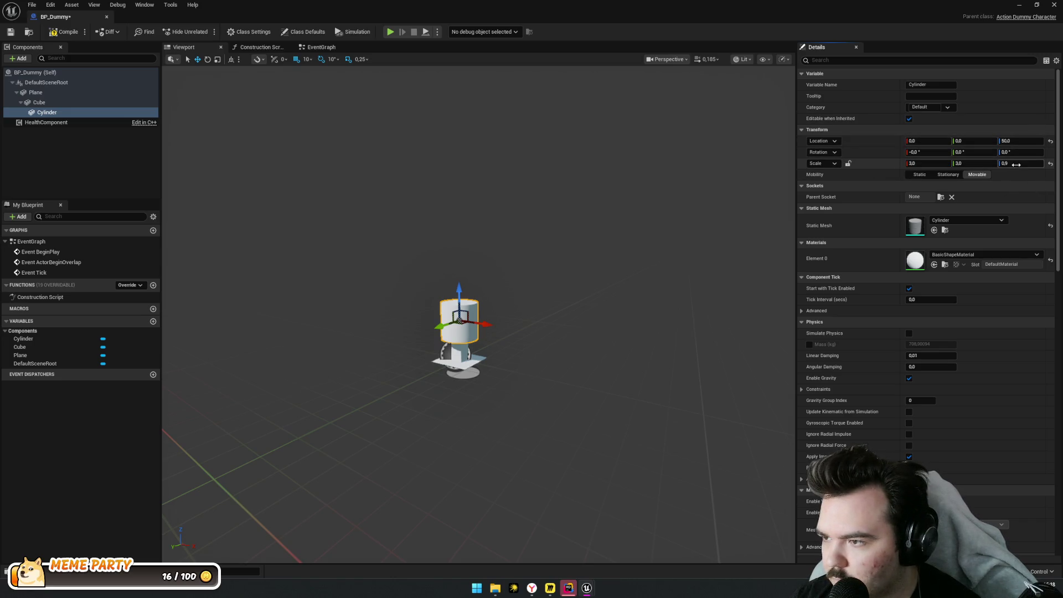
{"action": "left_click", "coordinate": [1017, 165]}
{"action": "type", "text": "1.5"}
{"action": "key", "text": "Return"}
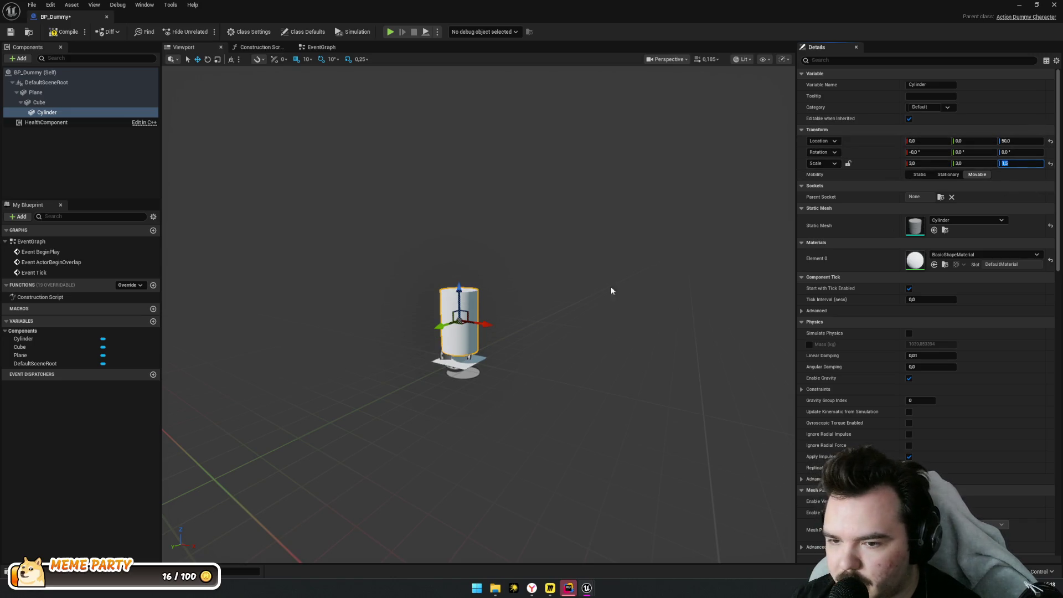
{"action": "mouse_move", "coordinate": [455, 292]}
{"action": "left_mouse_down"}
{"action": "mouse_move", "coordinate": [468, 252]}
{"action": "mouse_move", "coordinate": [466, 268]}
{"action": "left_mouse_up"}
{"action": "key", "text": "f"}
Create a new folder inside the Dummy folder in the Content Drawer
{"action": "scroll", "coordinate": [773, 315], "scroll_direction": "down", "scroll_amount": 3}
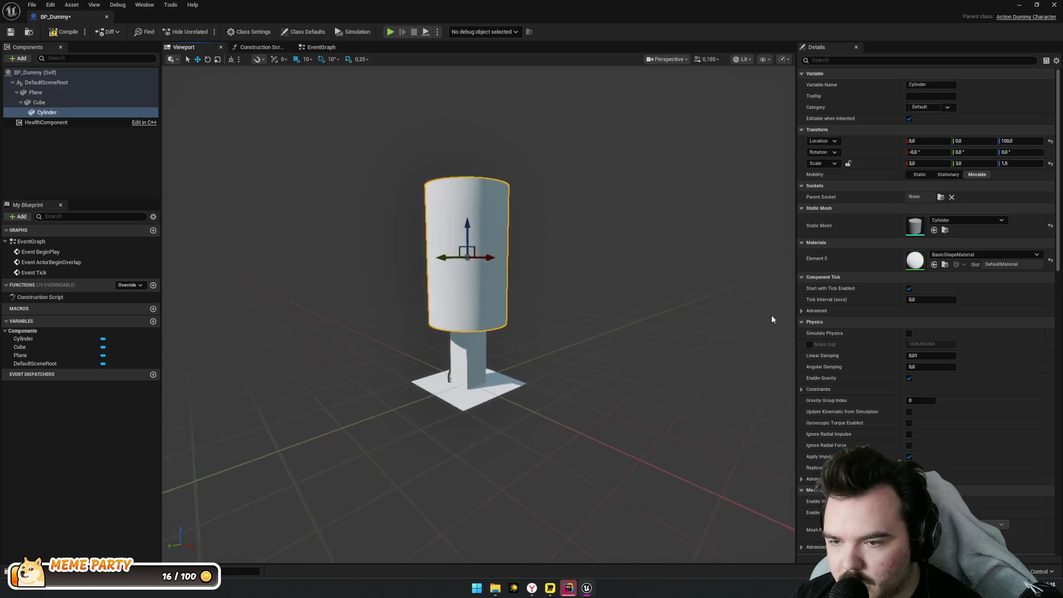
{"action": "key", "text": "ctrl+space"}
{"action": "right_click", "coordinate": [238, 455]}
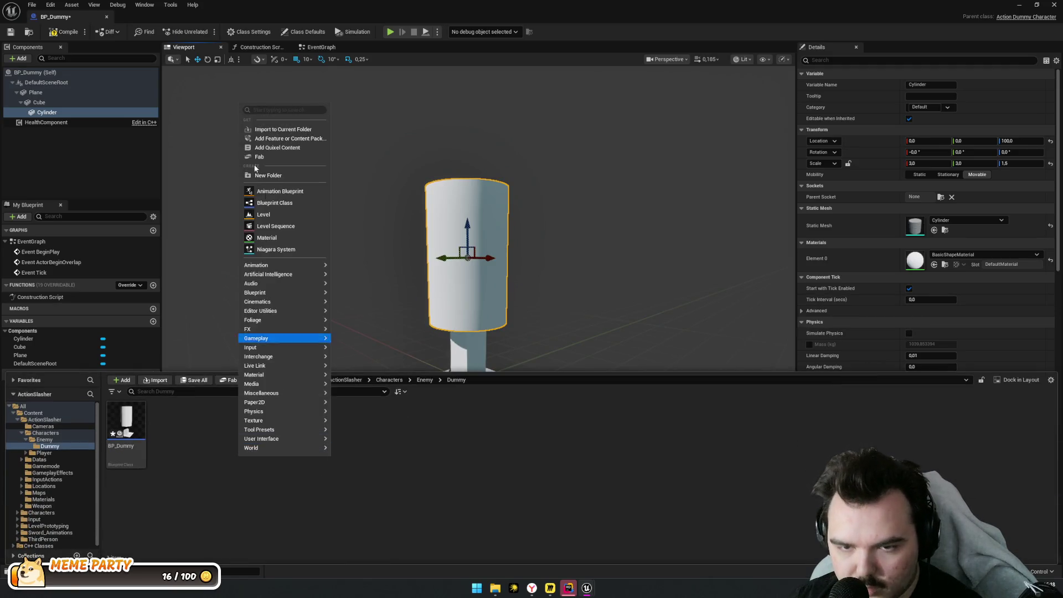
{"action": "left_click", "coordinate": [276, 177]}
Name the new folder Materials and open it
{"action": "key", "text": "BackSpace"}
{"action": "key", "text": "BackSpace"}
{"action": "type", "text": "Materials"}
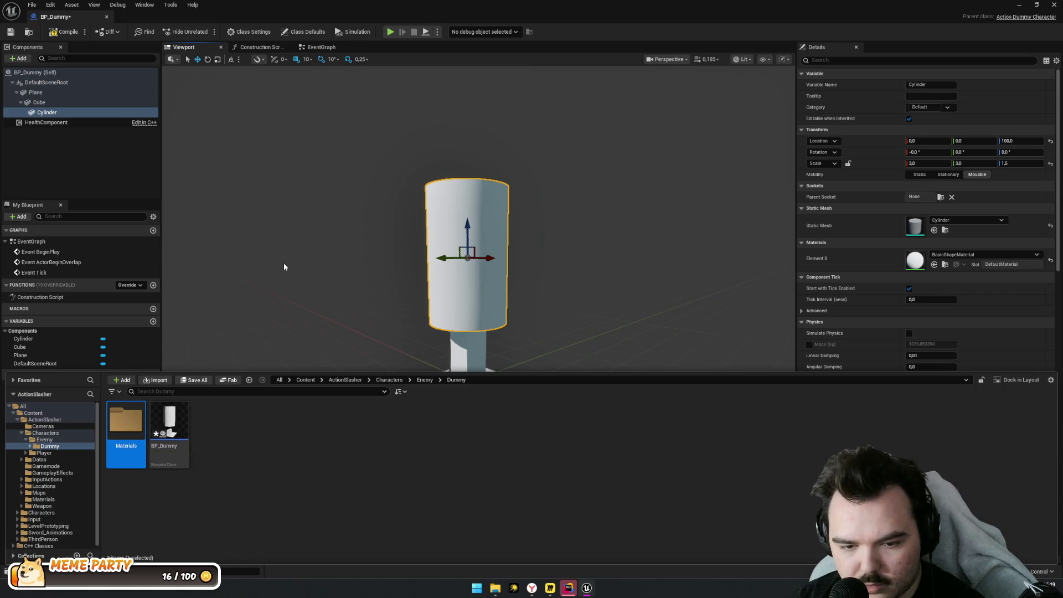
{"action": "key", "text": "Return"}
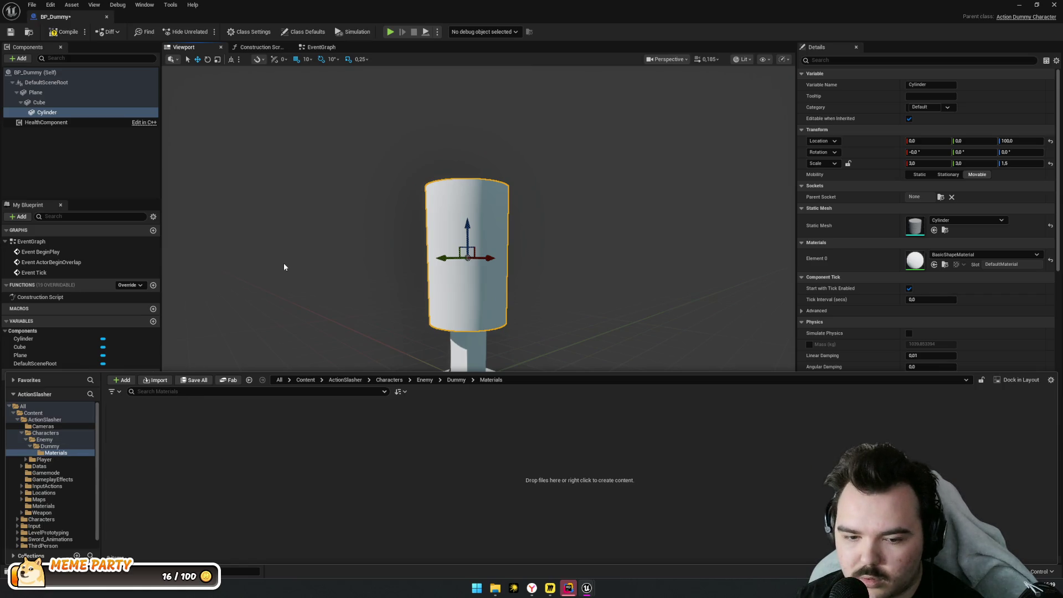
Create a material named M_DummyDefault in the Materials folder
{"action": "right_click", "coordinate": [271, 478]}
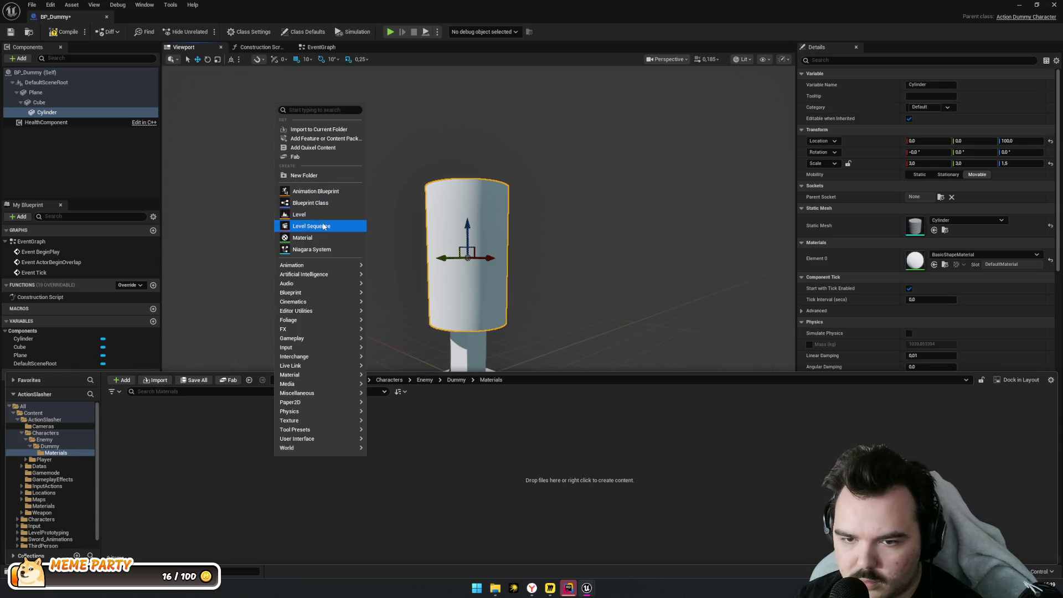
{"action": "left_click", "coordinate": [320, 241]}
{"action": "type", "text": "M_Dummy"}
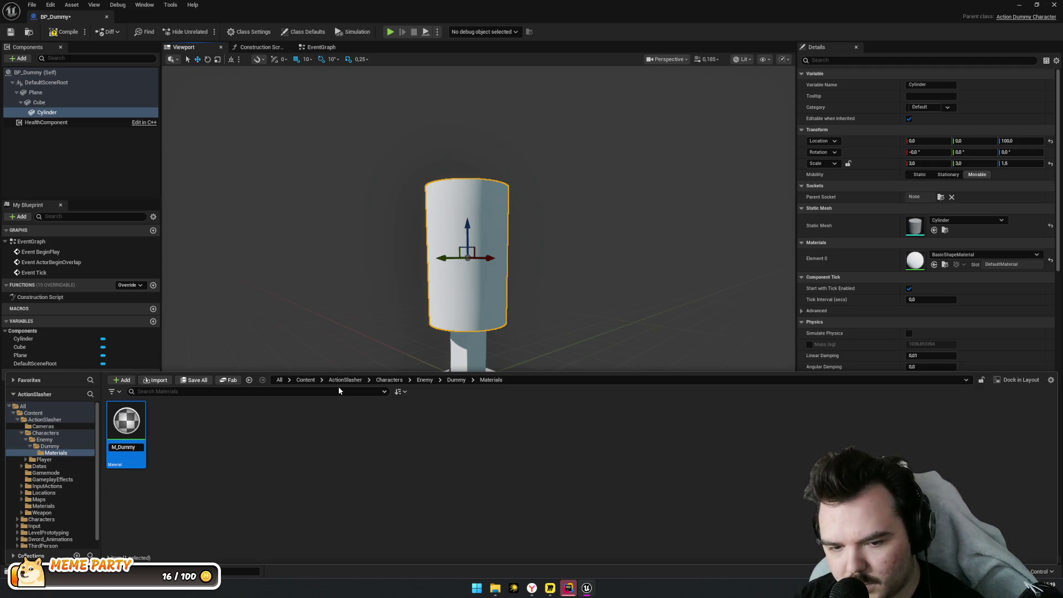
{"action": "key", "text": "Return"}
{"action": "key", "text": "Return"}
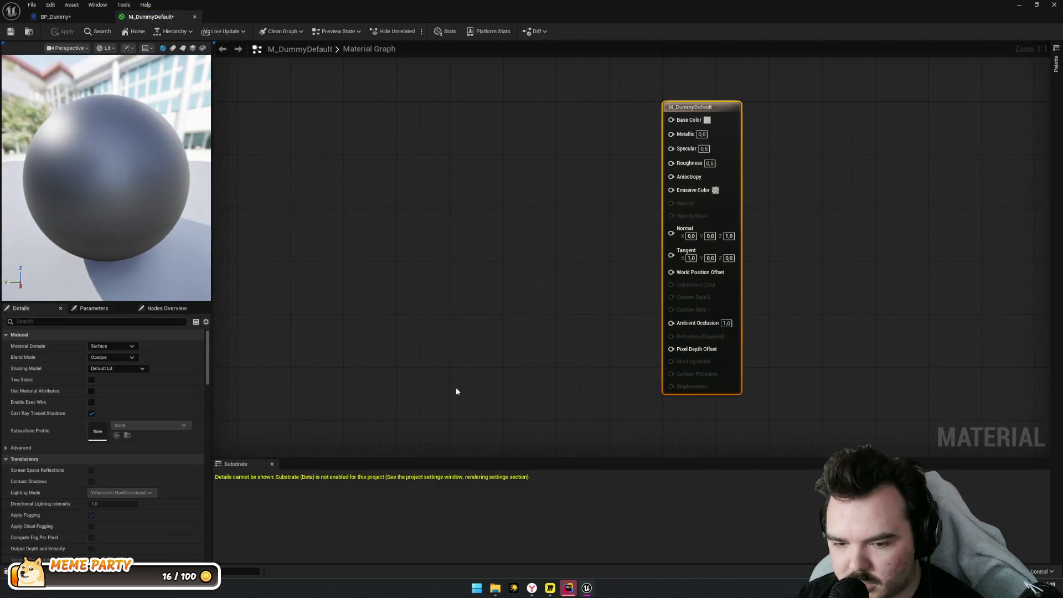
Promote M_DummyDefault's Base Color input to a parameter node left of the output
{"action": "mouse_move", "coordinate": [631, 158]}
{"action": "left_mouse_down"}
{"action": "mouse_move", "coordinate": [534, 170]}
{"action": "mouse_move", "coordinate": [470, 225]}
{"action": "mouse_move", "coordinate": [401, 233]}
{"action": "left_mouse_up"}
{"action": "right_click", "coordinate": [401, 233]}
{"action": "right_click", "coordinate": [388, 209]}
{"action": "left_click", "coordinate": [404, 247]}
{"action": "mouse_move", "coordinate": [606, 173]}
{"action": "left_mouse_down"}
{"action": "mouse_move", "coordinate": [639, 167]}
{"action": "mouse_move", "coordinate": [418, 184]}
{"action": "left_mouse_up"}
{"action": "left_click", "coordinate": [596, 178]}
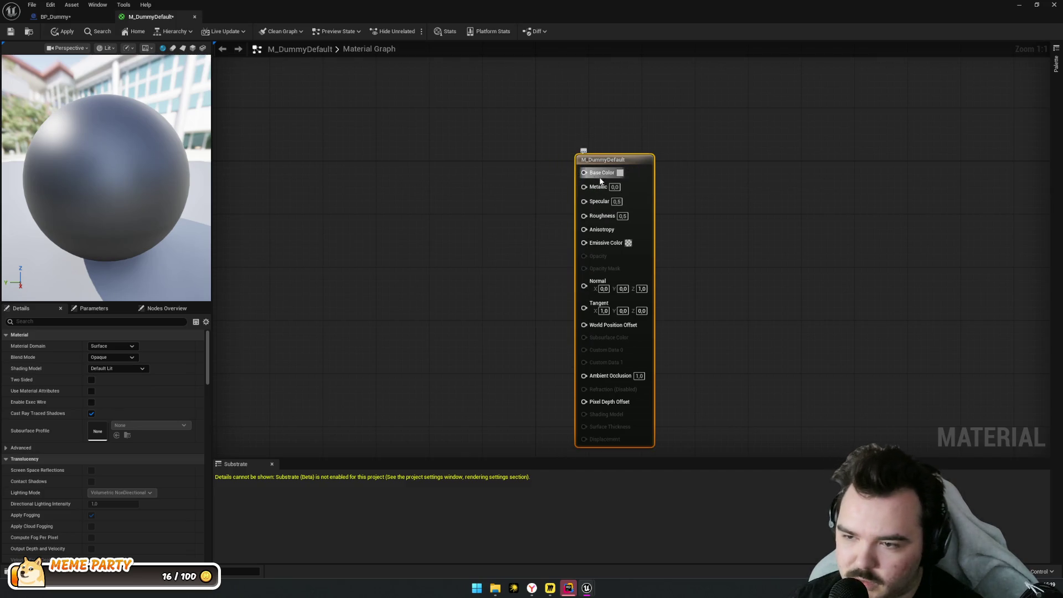
{"action": "left_click_drag", "start_coordinate": [579, 322], "coordinate": [703, 290]}
{"action": "mouse_move", "coordinate": [831, 336]}
{"action": "left_mouse_down"}
{"action": "mouse_move", "coordinate": [848, 360]}
{"action": "mouse_move", "coordinate": [887, 304]}
{"action": "mouse_move", "coordinate": [797, 361]}
{"action": "left_mouse_up"}
{"action": "right_click", "coordinate": [554, 169]}
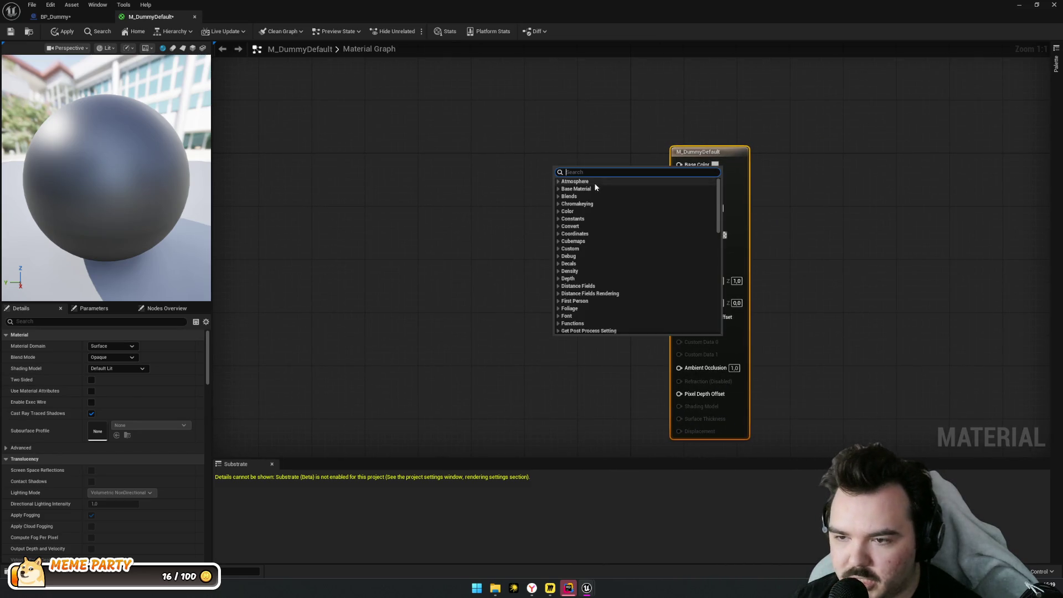
{"action": "left_click", "coordinate": [613, 140]}
{"action": "mouse_move", "coordinate": [687, 164]}
{"action": "left_mouse_down"}
{"action": "mouse_move", "coordinate": [504, 180]}
{"action": "mouse_move", "coordinate": [702, 166]}
{"action": "left_mouse_up"}
{"action": "right_click", "coordinate": [703, 167]}
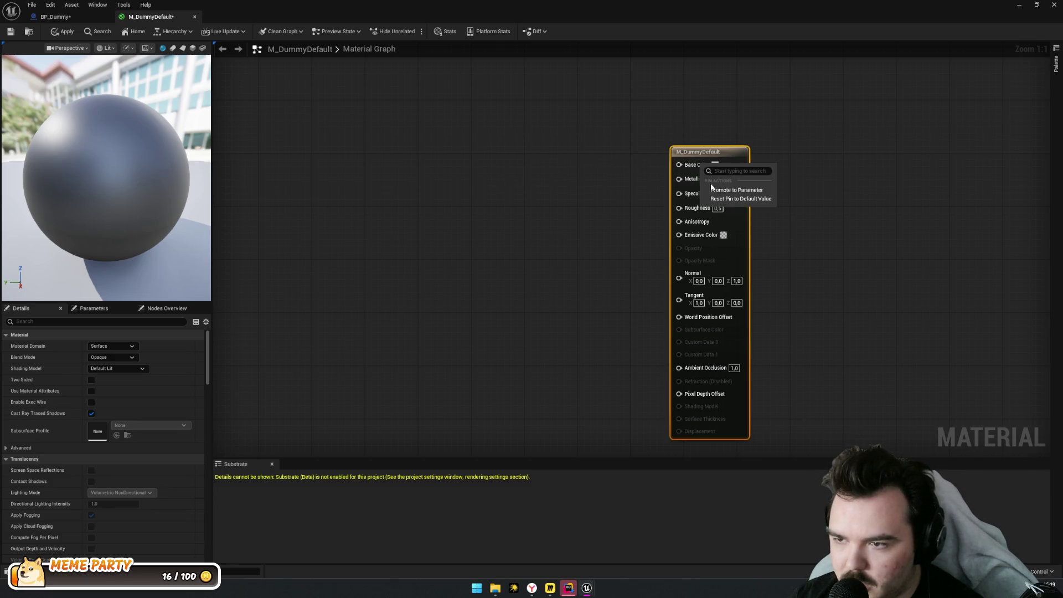
{"action": "left_click", "coordinate": [736, 192]}
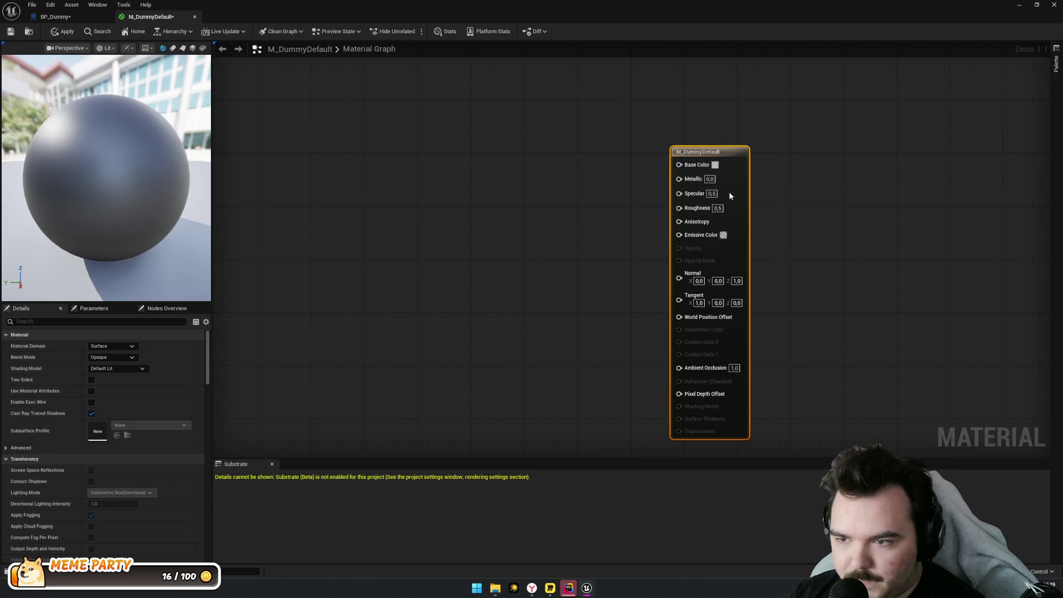
{"action": "mouse_move", "coordinate": [668, 191]}
{"action": "left_mouse_down"}
{"action": "mouse_move", "coordinate": [573, 191]}
{"action": "mouse_move", "coordinate": [579, 180]}
{"action": "left_mouse_up"}
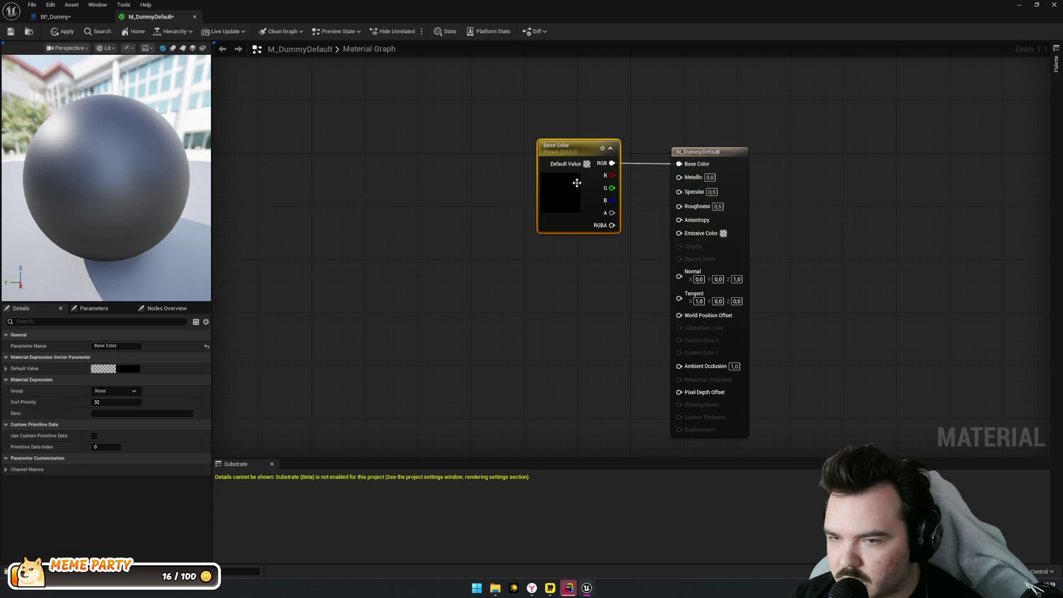
Set the parameter's default colour to white, then save and close the material
{"action": "left_click", "coordinate": [120, 369]}
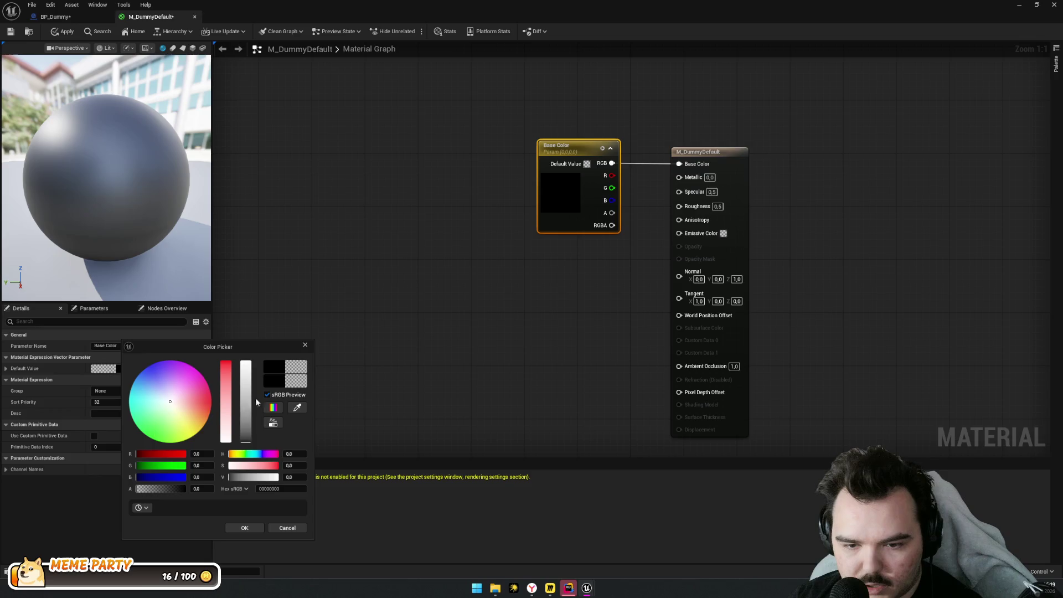
{"action": "left_click_drag", "start_coordinate": [245, 401], "coordinate": [246, 361]}
{"action": "left_click", "coordinate": [245, 528]}
{"action": "key", "text": "ctrl+s"}
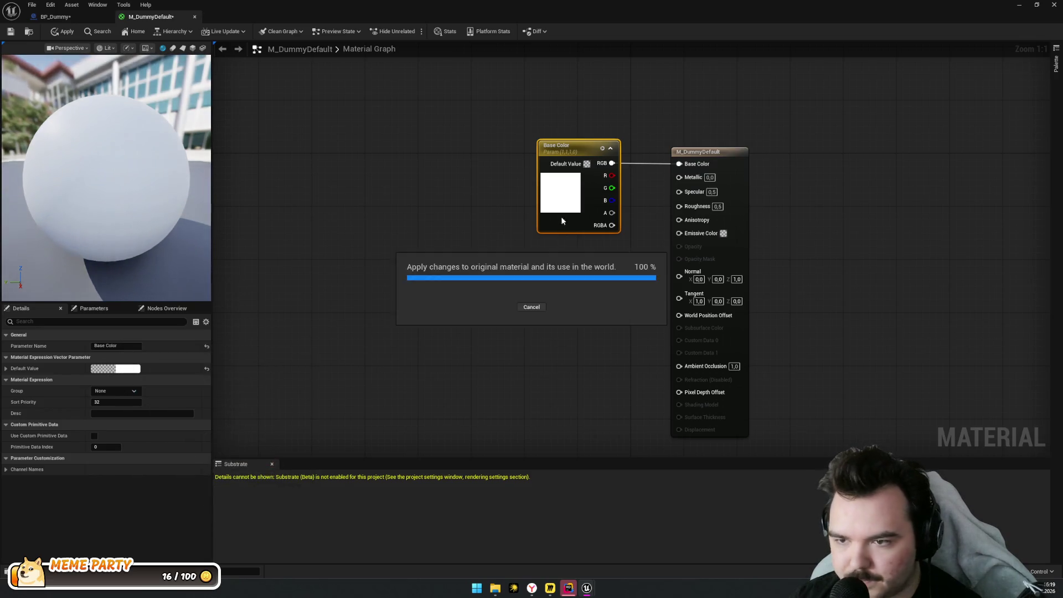
{"action": "double_click", "coordinate": [583, 150]}
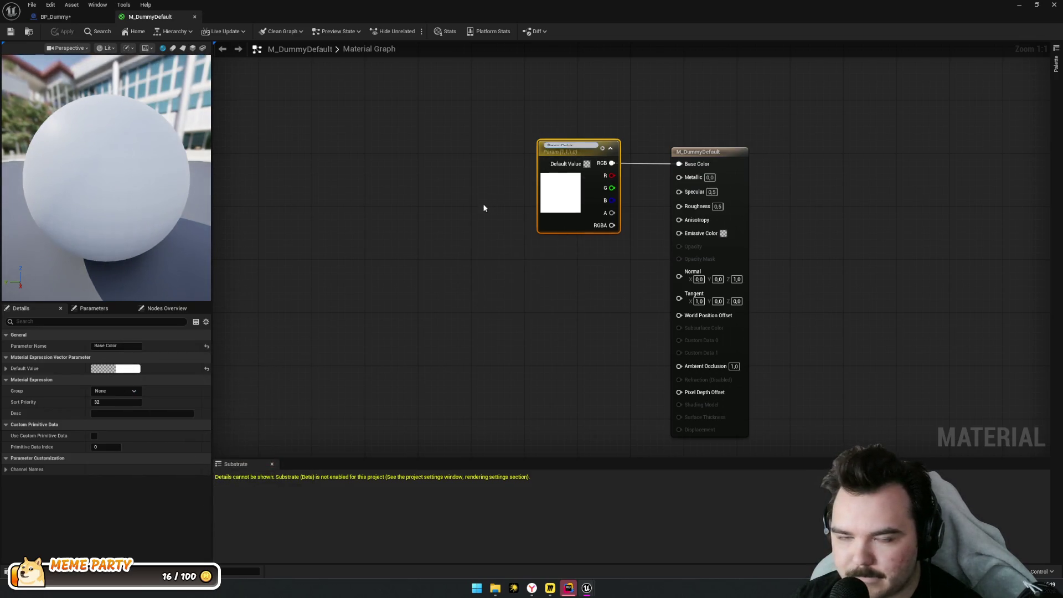
{"action": "key", "text": "Return"}
{"action": "key", "text": "ctrl+w"}
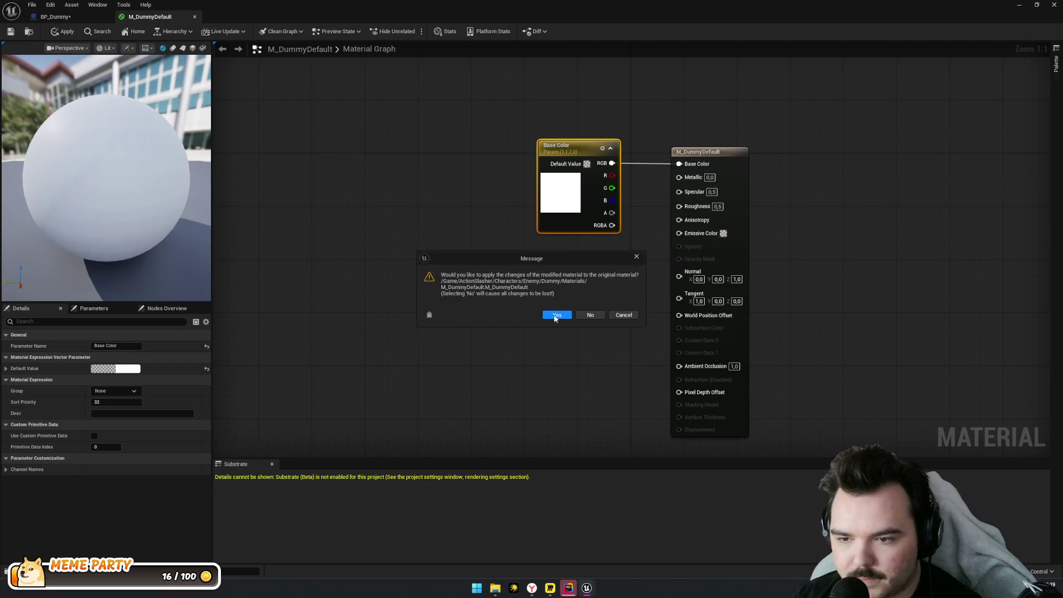
{"action": "left_click", "coordinate": [624, 316]}
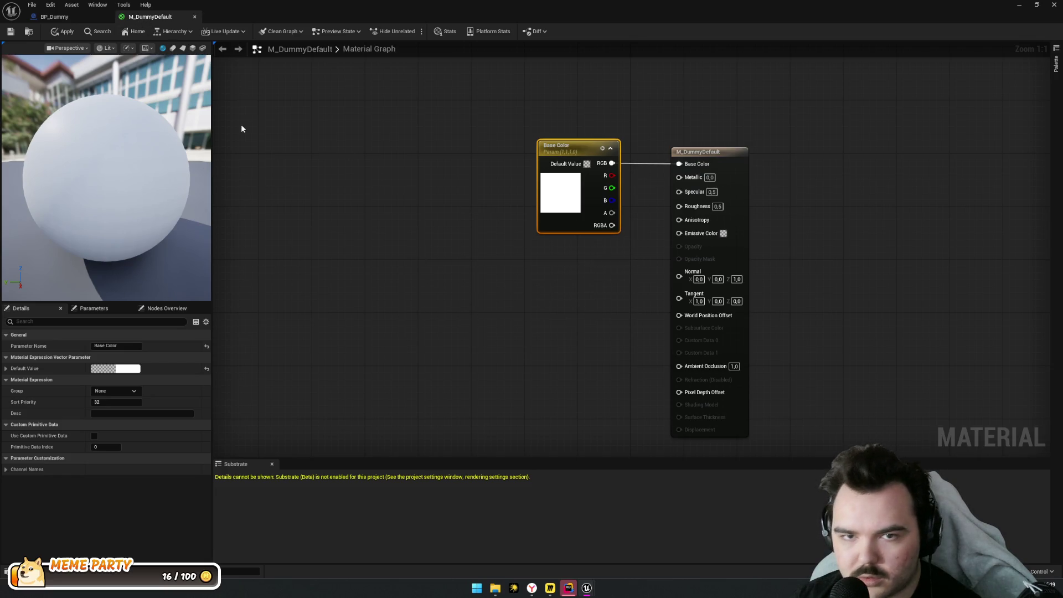
{"action": "key", "text": "ctrl+w"}
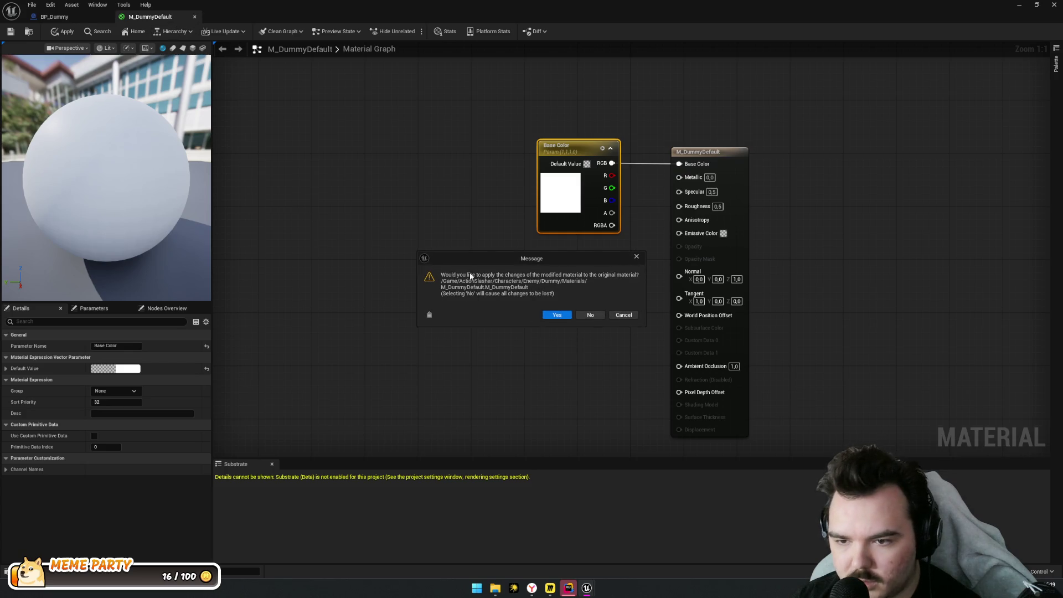
{"action": "left_click", "coordinate": [559, 315]}
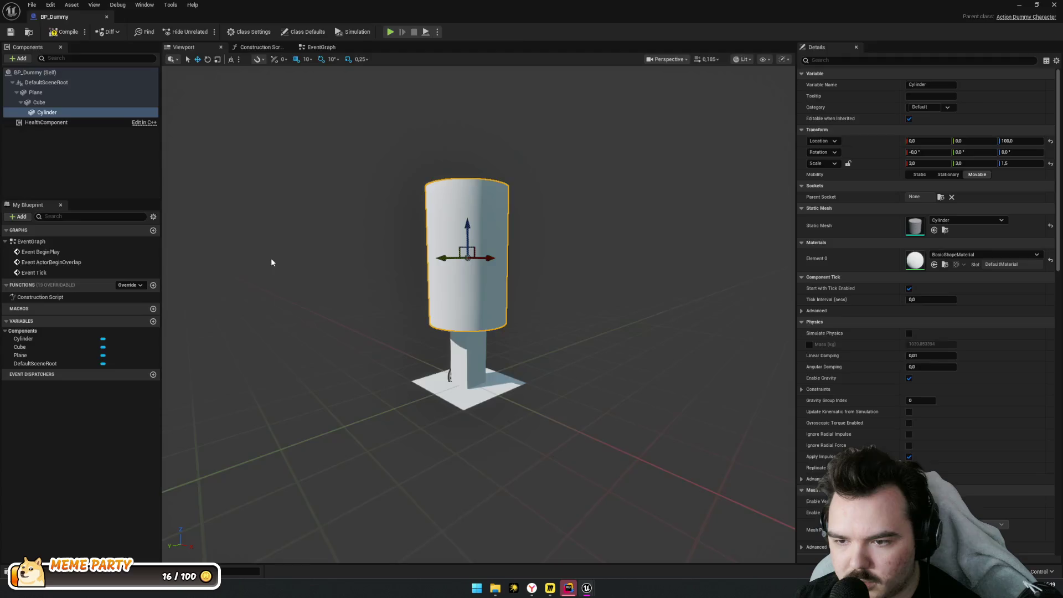
Create a material instance of M_DummyDefault named MI_Dummy_Body
{"action": "left_click", "coordinate": [53, 113]}
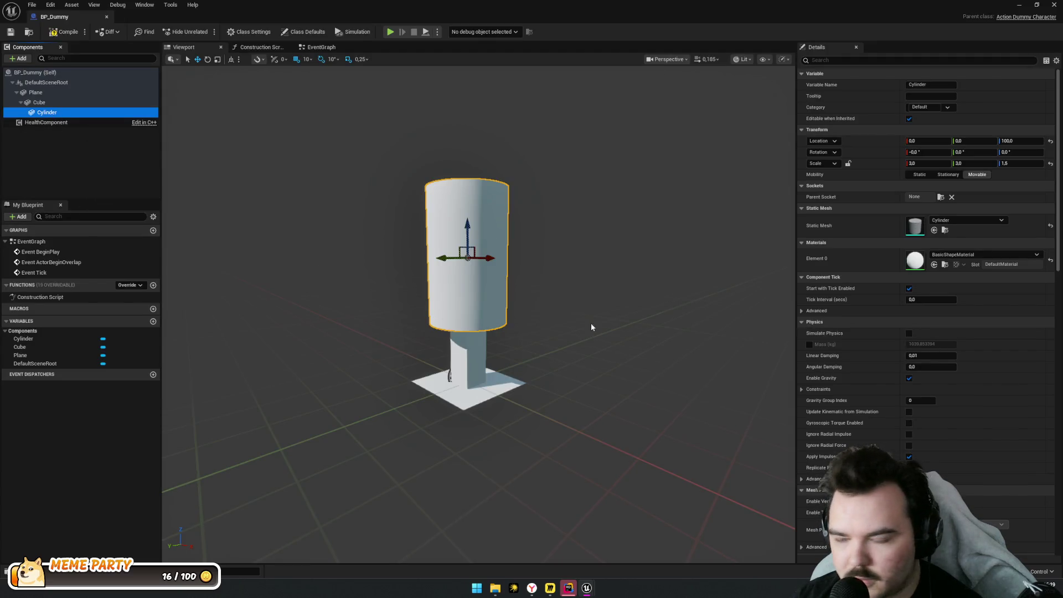
{"action": "key", "text": "ctrl+space"}
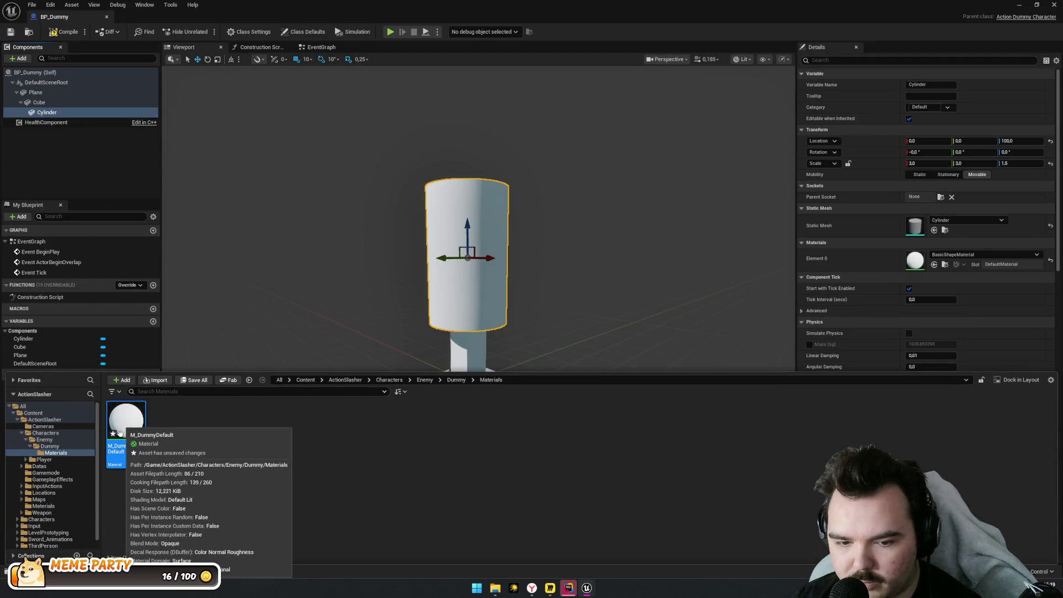
{"action": "right_click", "coordinate": [120, 433]}
{"action": "left_click", "coordinate": [166, 196]}
{"action": "key", "text": "Home"}
{"action": "key", "text": "End"}
{"action": "key", "text": "ctrl+a"}
{"action": "type", "text": "MI_DummyD"}
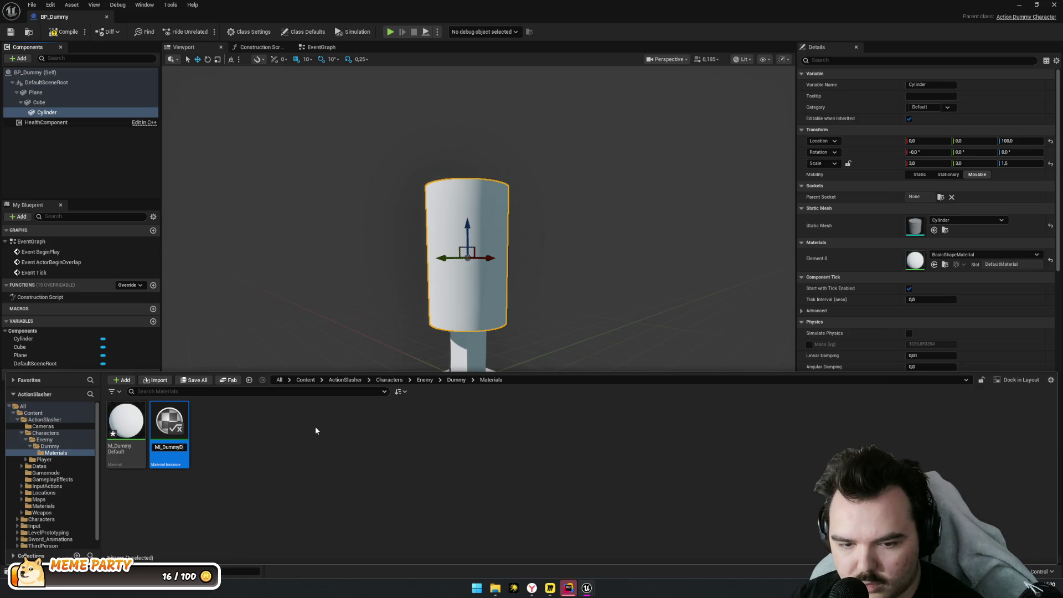
{"action": "type", "text": "Body"}
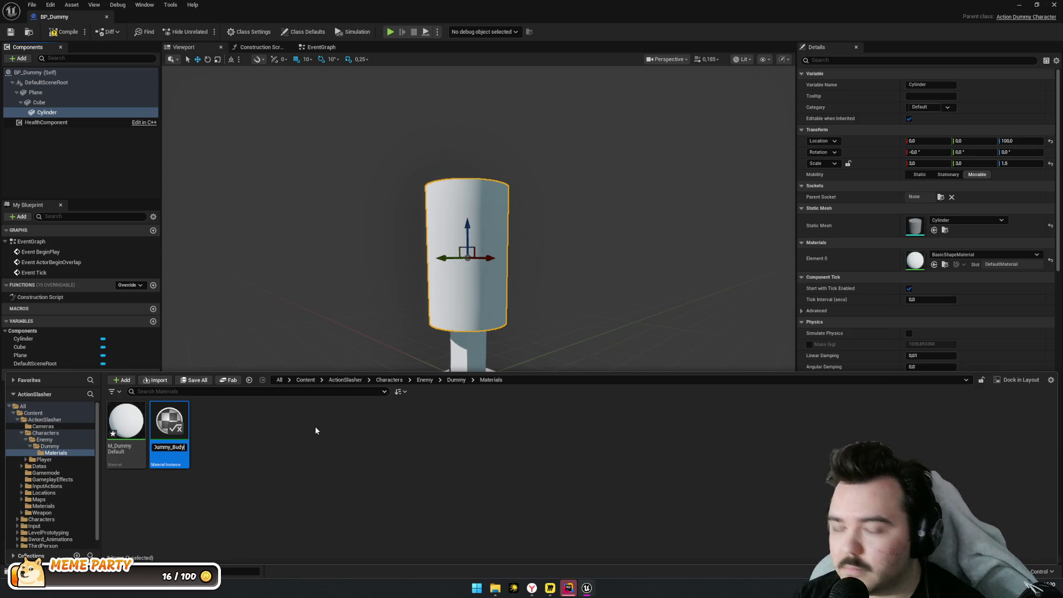
{"action": "key", "text": "Return"}
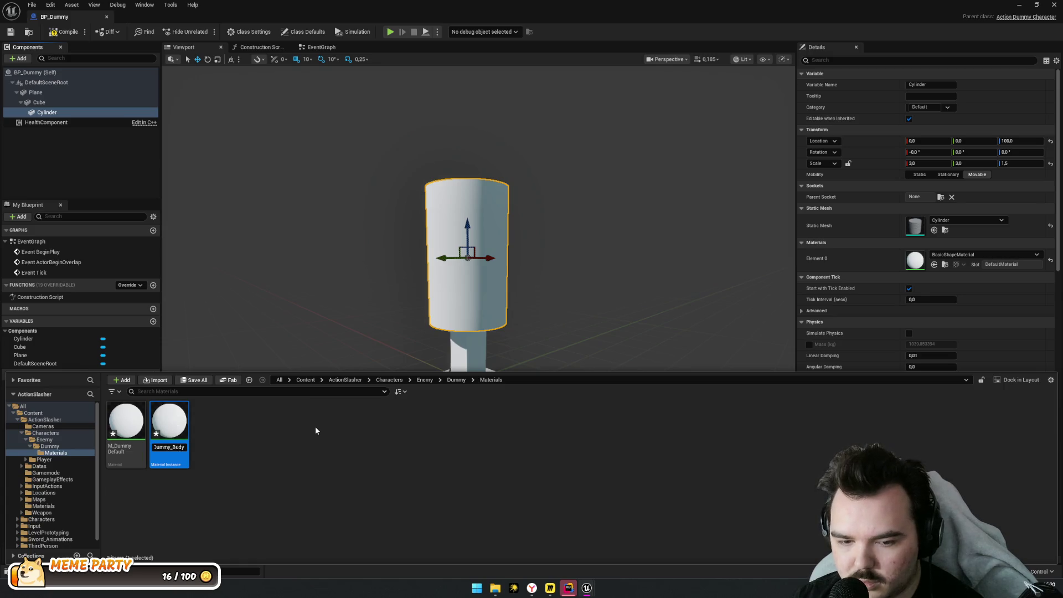
Override MI_Dummy_Body's Base Color with pure red (FF0000FF), save and close it
{"action": "double_click", "coordinate": [169, 434]}
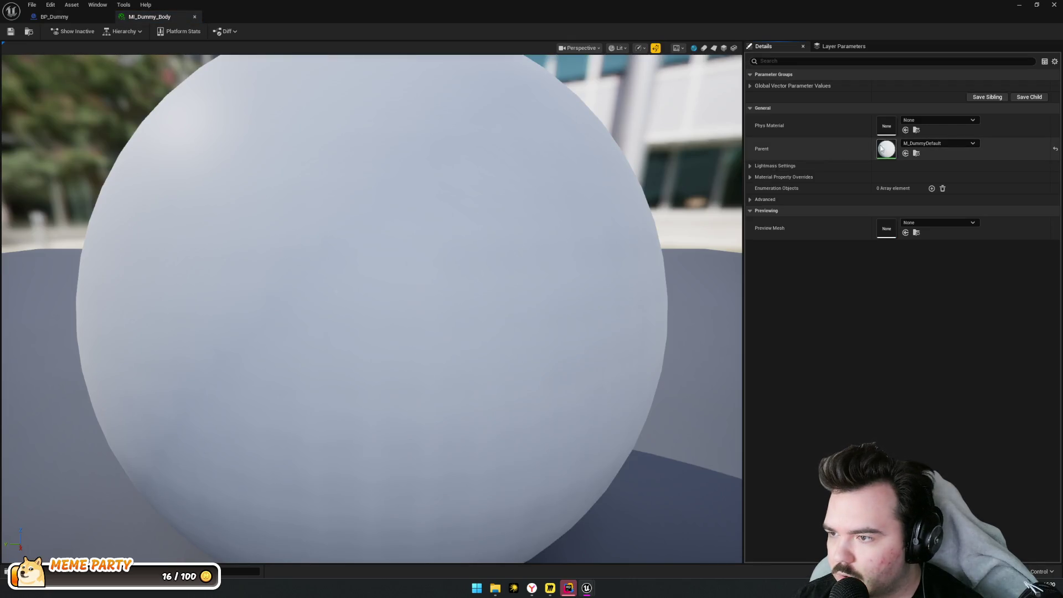
{"action": "left_click", "coordinate": [793, 87]}
{"action": "left_click", "coordinate": [765, 96]}
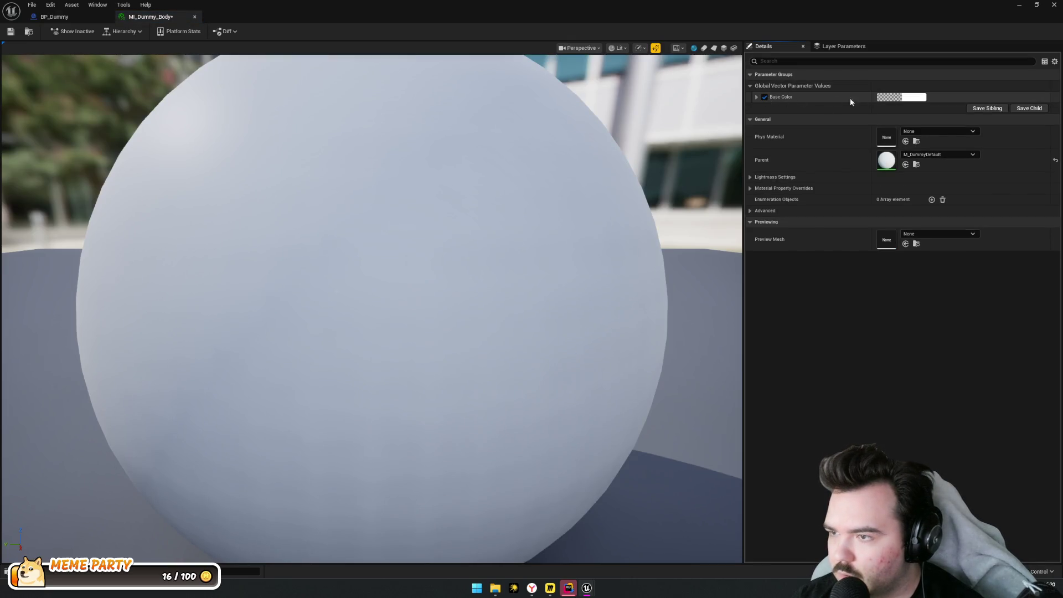
{"action": "left_click", "coordinate": [902, 97]}
{"action": "left_click", "coordinate": [800, 156]}
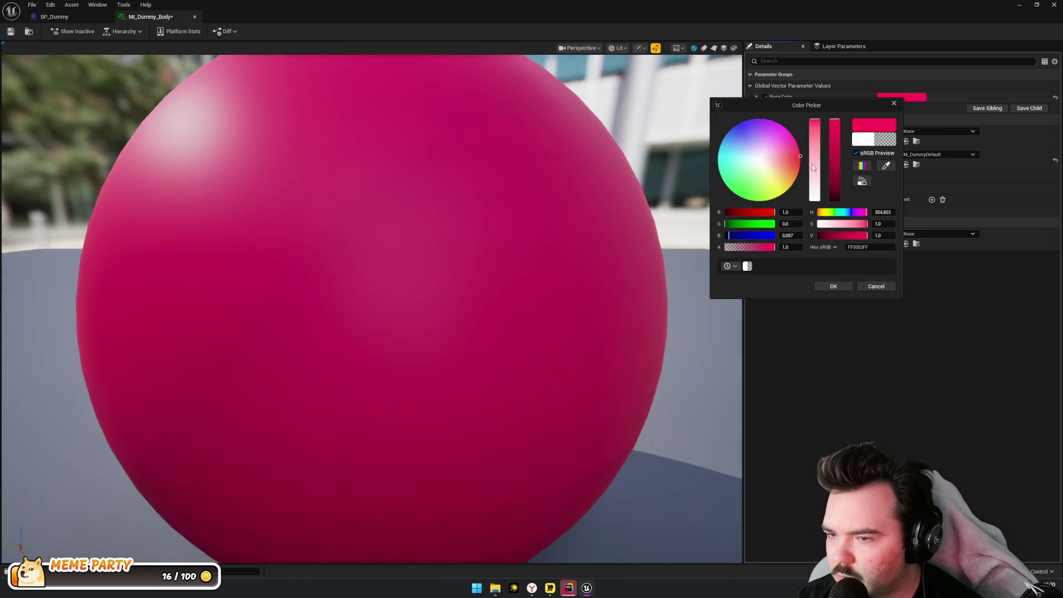
{"action": "left_click_drag", "start_coordinate": [732, 237], "coordinate": [723, 237]}
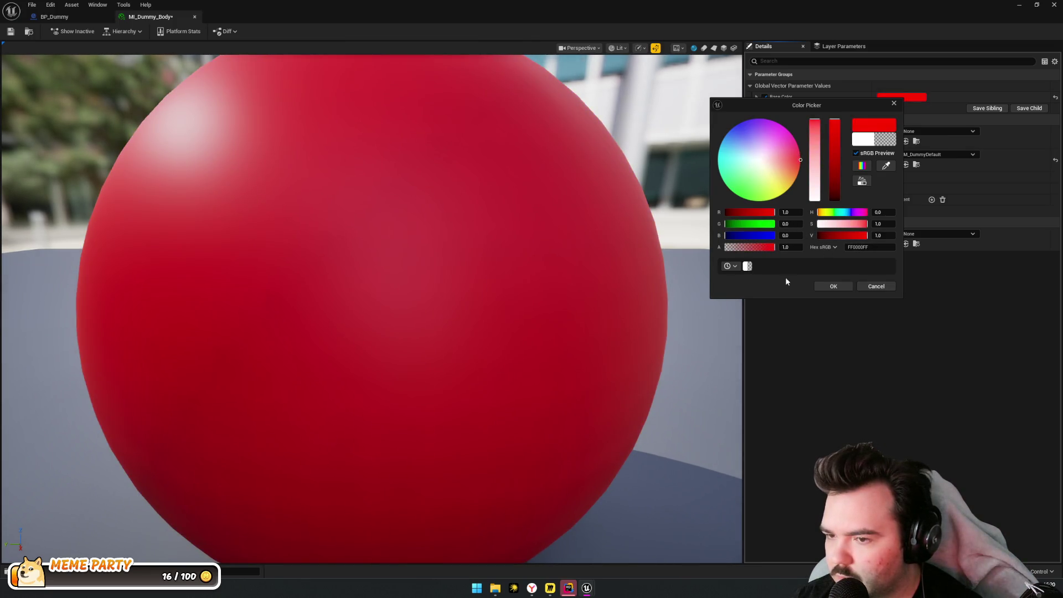
{"action": "left_click", "coordinate": [835, 286]}
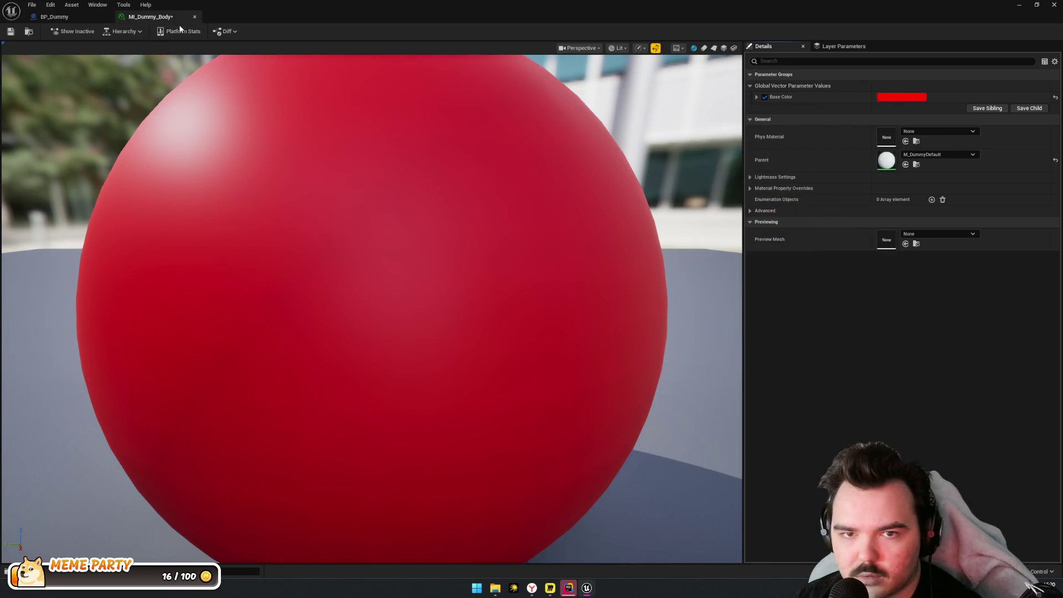
{"action": "key", "text": "ctrl+s"}
{"action": "left_click", "coordinate": [195, 16]}
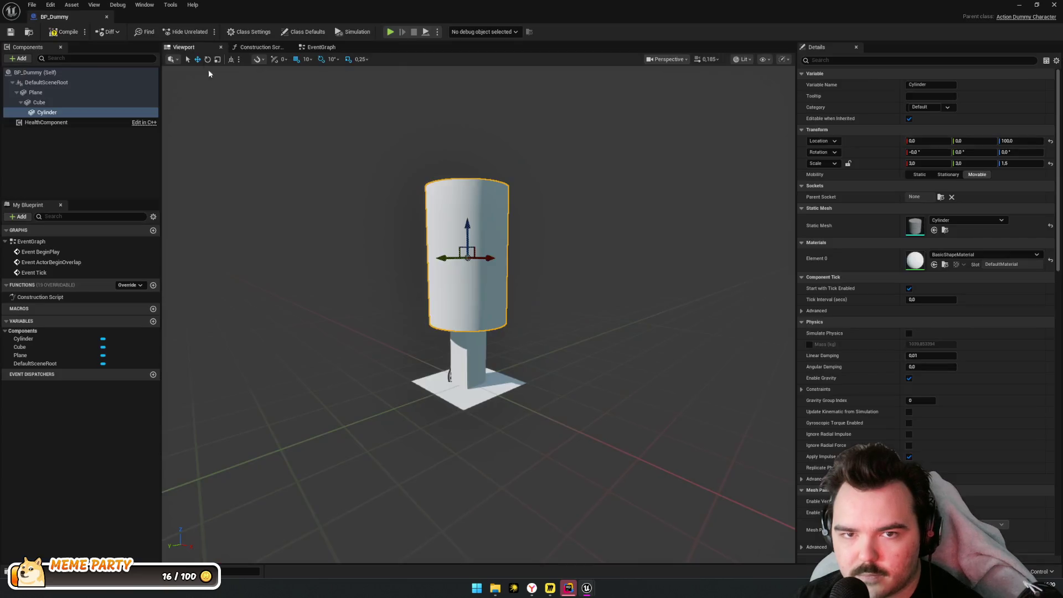
Assign MI_Dummy_Body to the Cylinder's material slot
{"action": "key", "text": "ctrl+space"}
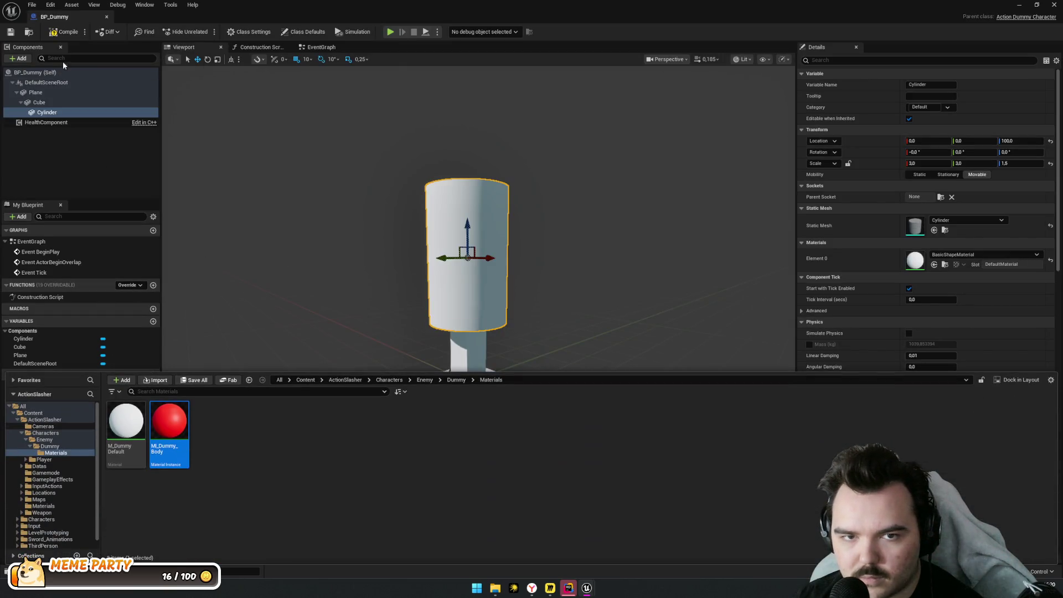
{"action": "mouse_move", "coordinate": [169, 421]}
{"action": "left_mouse_down"}
{"action": "mouse_move", "coordinate": [186, 424]}
{"action": "mouse_move", "coordinate": [475, 316]}
{"action": "mouse_move", "coordinate": [414, 409]}
{"action": "left_mouse_up"}
{"action": "key", "text": "ctrl+space"}
{"action": "left_click_drag", "start_coordinate": [166, 425], "coordinate": [915, 260]}
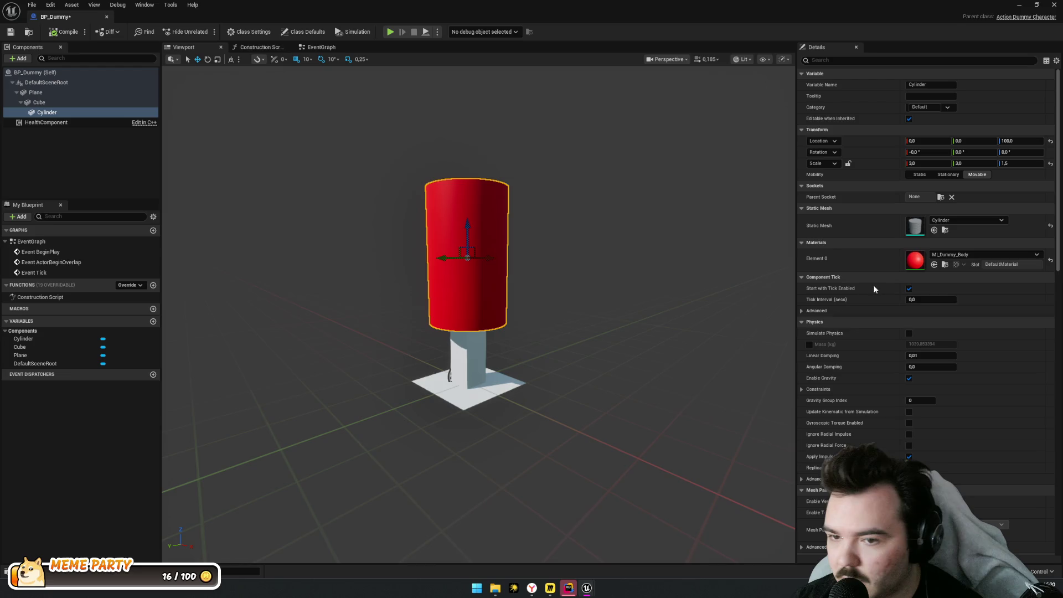
{"action": "left_click", "coordinate": [473, 363]}
{"action": "left_click", "coordinate": [488, 394]}
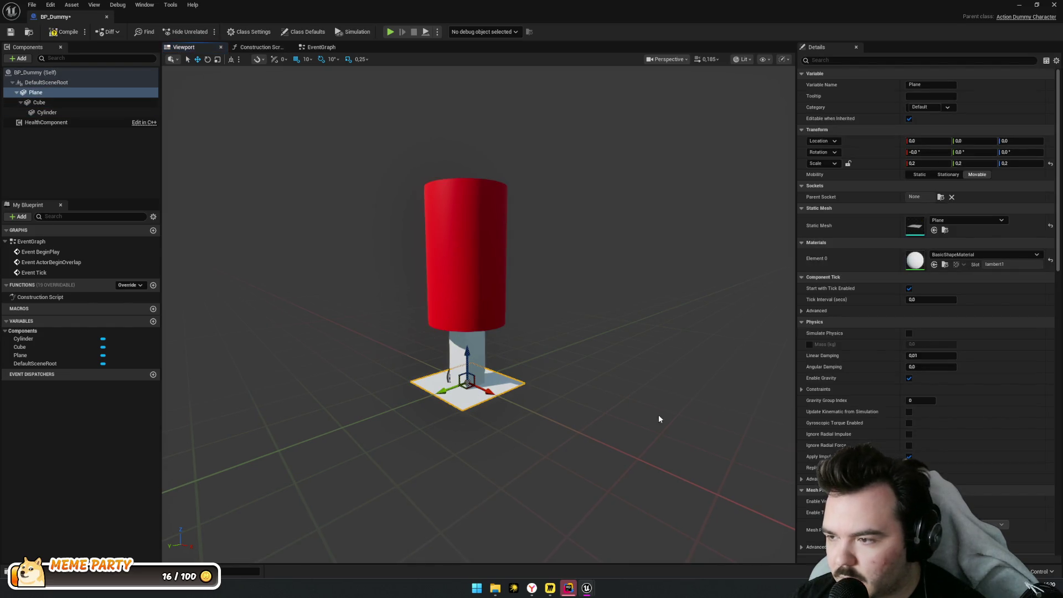
Create a second material instance from M_DummyDefault, renamed with an MI prefix
{"action": "key", "text": "ctrl+space"}
{"action": "left_click", "coordinate": [169, 427]}
{"action": "right_click", "coordinate": [184, 431]}
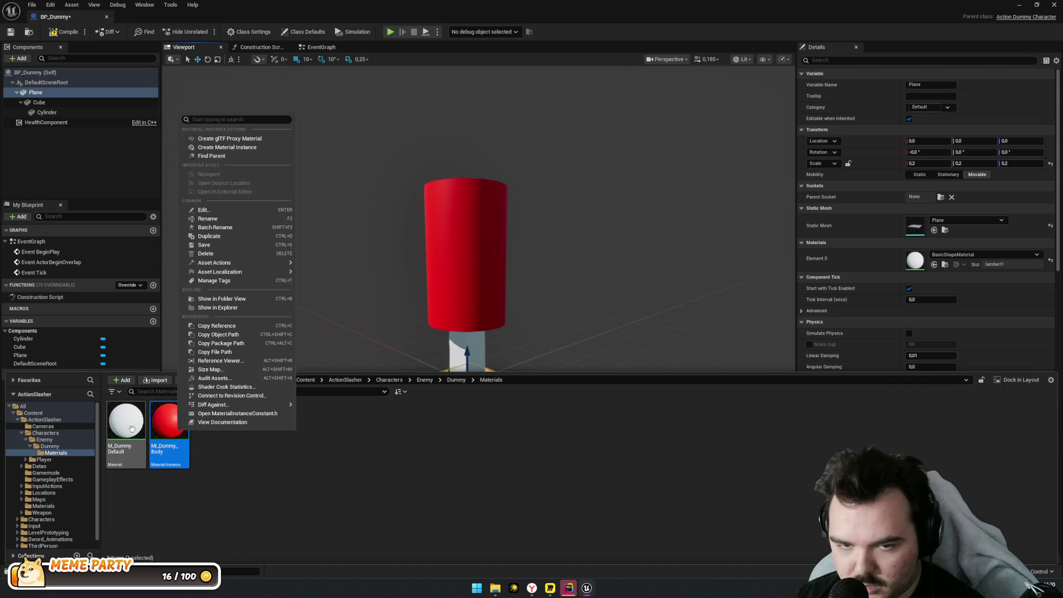
{"action": "right_click", "coordinate": [132, 429]}
{"action": "left_click", "coordinate": [186, 190]}
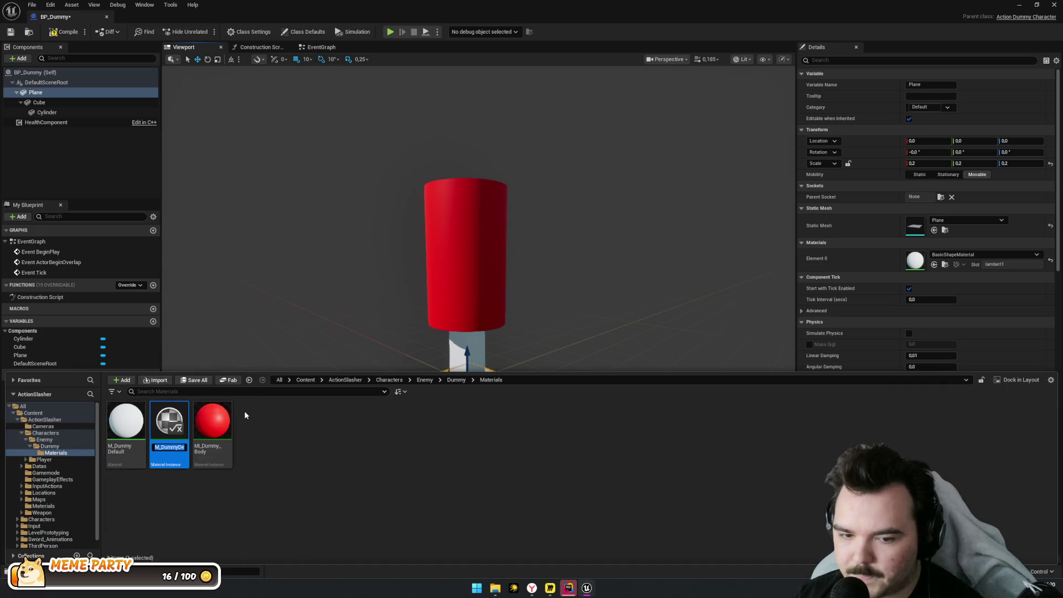
{"action": "key", "text": "Home"}
{"action": "key", "text": "Right"}
{"action": "type", "text": "I"}
{"action": "key", "text": "End"}
{"action": "key", "text": "BackSpace"}
{"action": "key", "text": "BackSpace"}
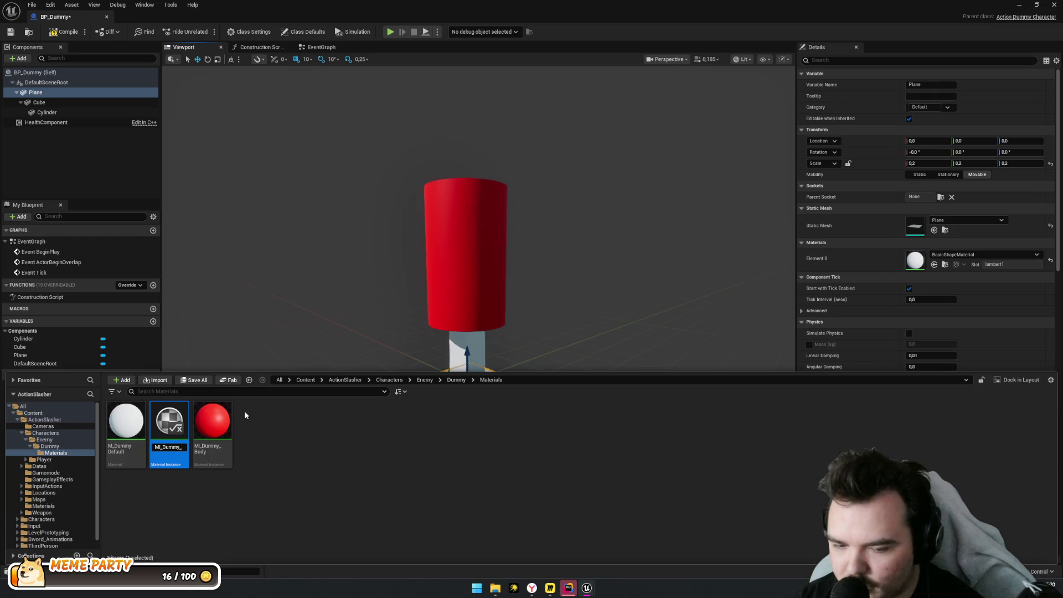
{"action": "key", "text": "Return"}
{"action": "left_click", "coordinate": [532, 588]}
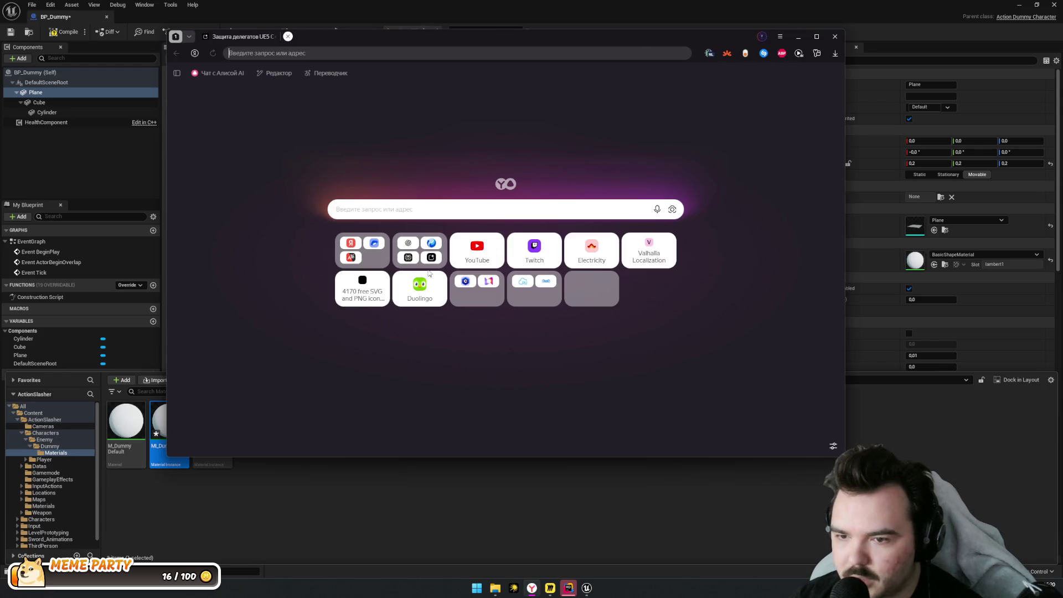
Translate the Russian word Стойка in Yandex Translator, then return to Unreal
{"action": "left_click", "coordinate": [363, 250]}
{"action": "left_click", "coordinate": [475, 255]}
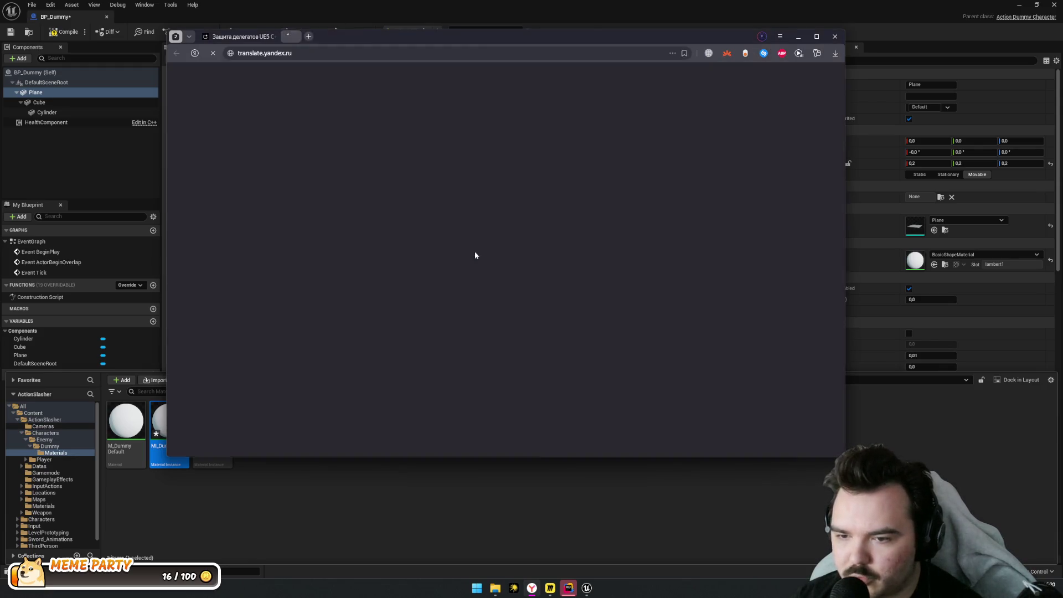
{"action": "type", "text": "Cnjq"}
{"action": "key", "text": "BackSpace"}
{"action": "key", "text": "BackSpace"}
{"action": "key", "text": "BackSpace"}
{"action": "type", "text": "Стойка"}
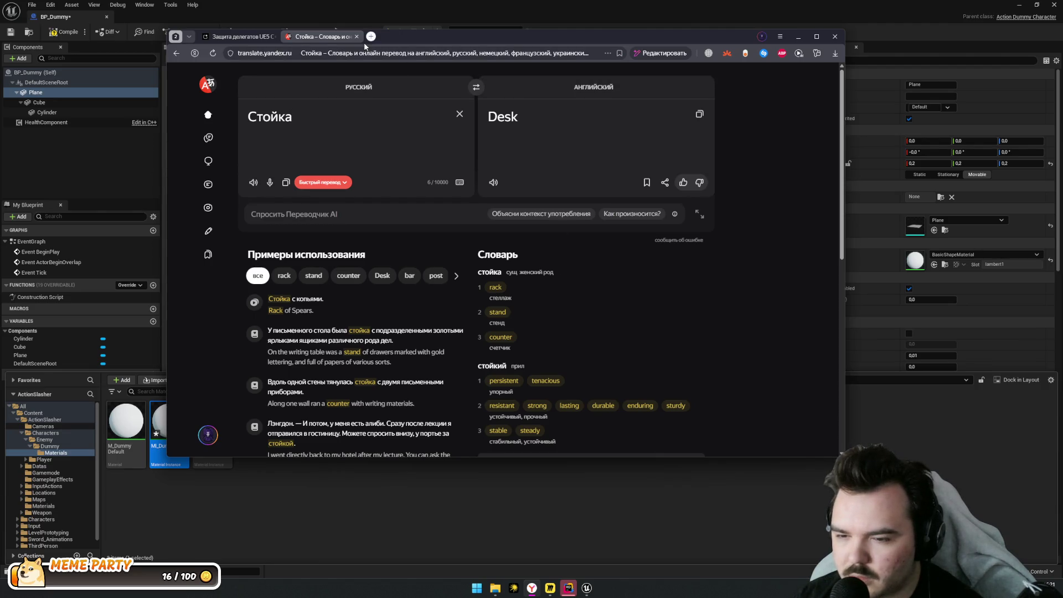
{"action": "left_click", "coordinate": [320, 42]}
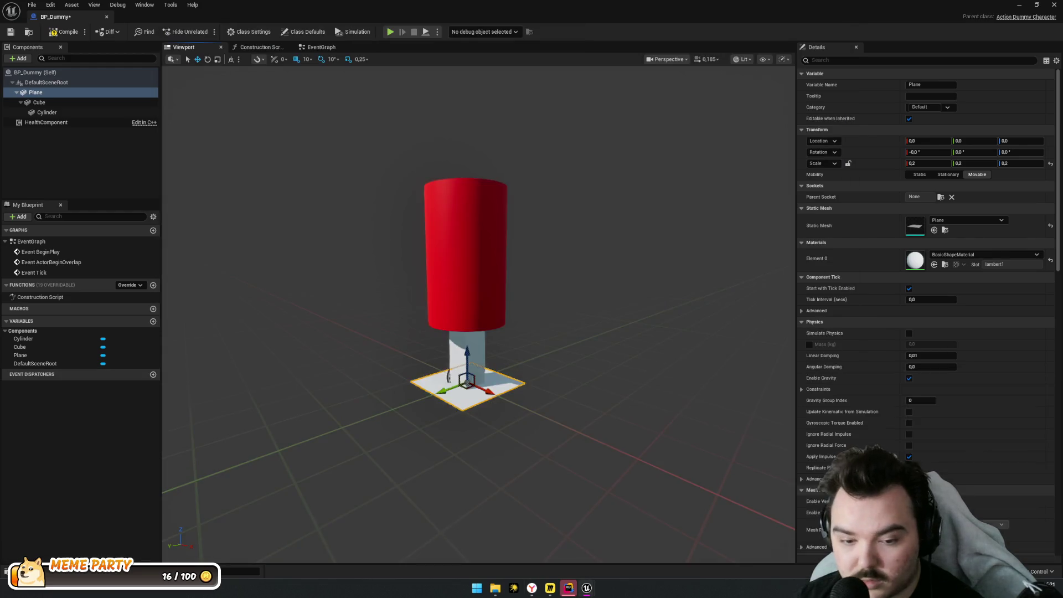
Rename the second material instance to MI_Dummy_Stand
{"action": "left_click", "coordinate": [184, 460]}
{"action": "key", "text": "ctrl+space"}
{"action": "key", "text": "F2"}
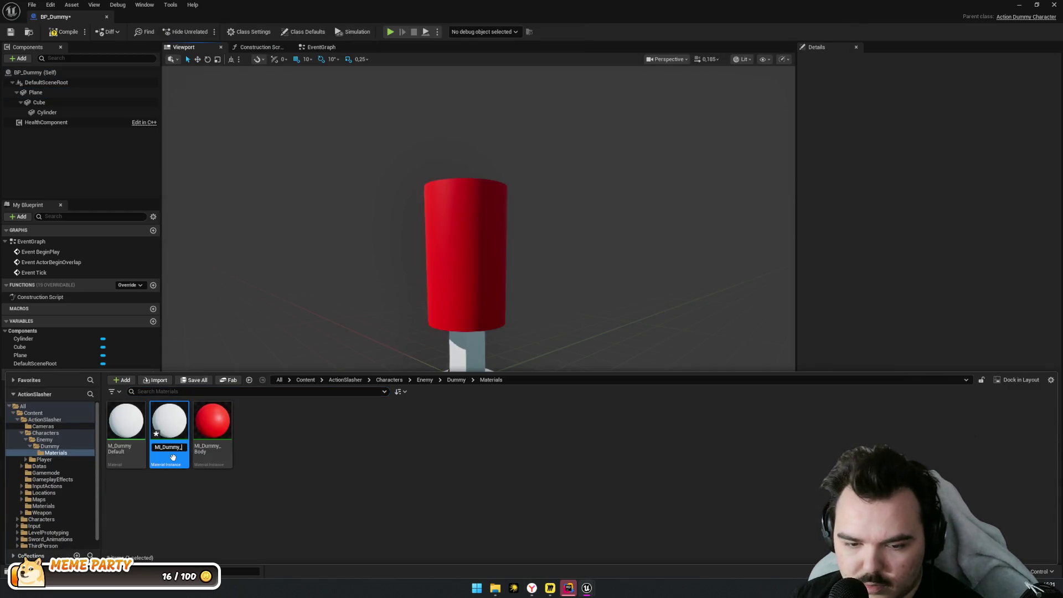
{"action": "key", "text": "Return"}
Override MI_Dummy_Stand's Base Color with black (Value 0) and return to BP_Dummy
{"action": "double_click", "coordinate": [213, 427]}
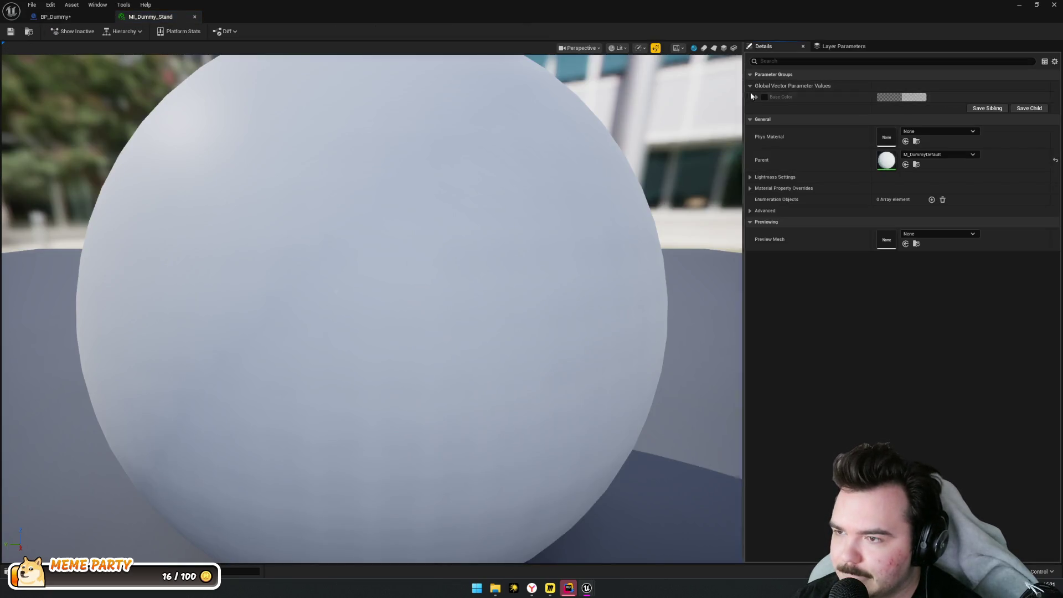
{"action": "left_click", "coordinate": [765, 97]}
{"action": "left_click", "coordinate": [902, 97]}
{"action": "left_click_drag", "start_coordinate": [859, 185], "coordinate": [866, 273]}
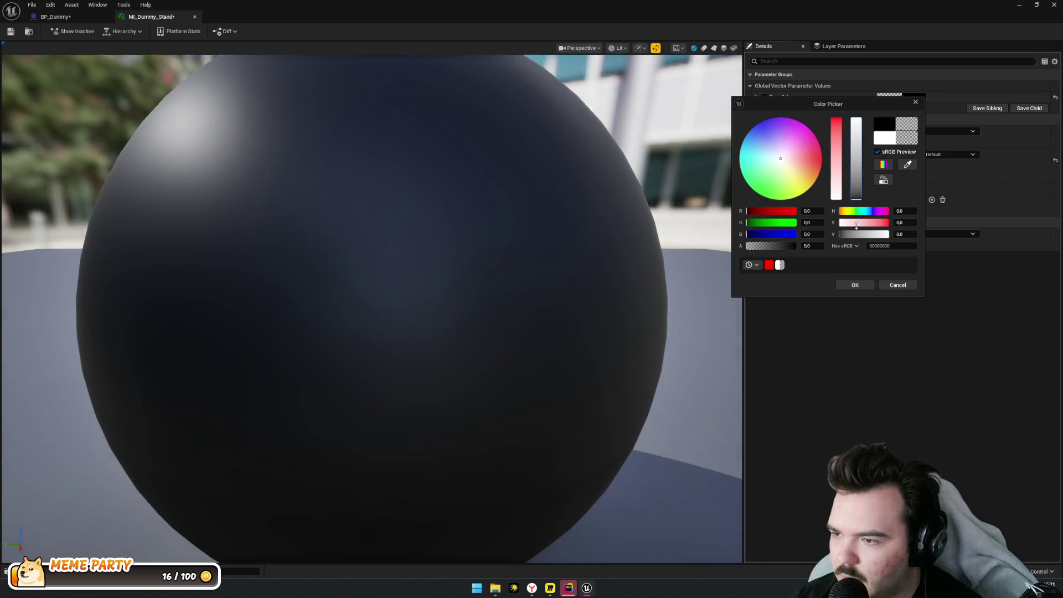
{"action": "left_click", "coordinate": [856, 285]}
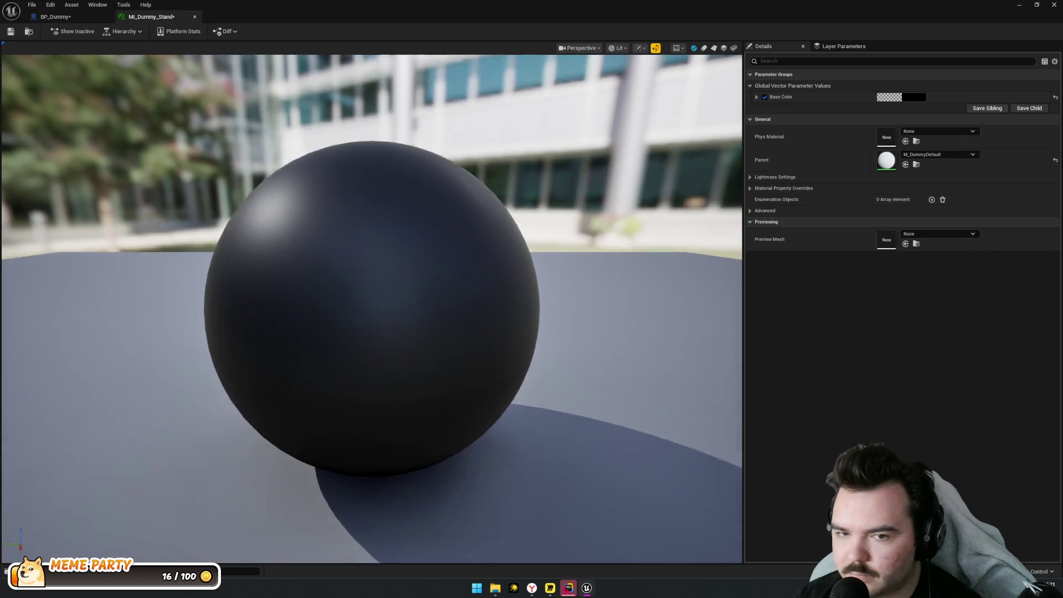
{"action": "scroll", "coordinate": [372, 307], "scroll_direction": "down", "scroll_amount": 5}
{"action": "scroll", "coordinate": [372, 308], "scroll_direction": "down", "scroll_amount": 1}
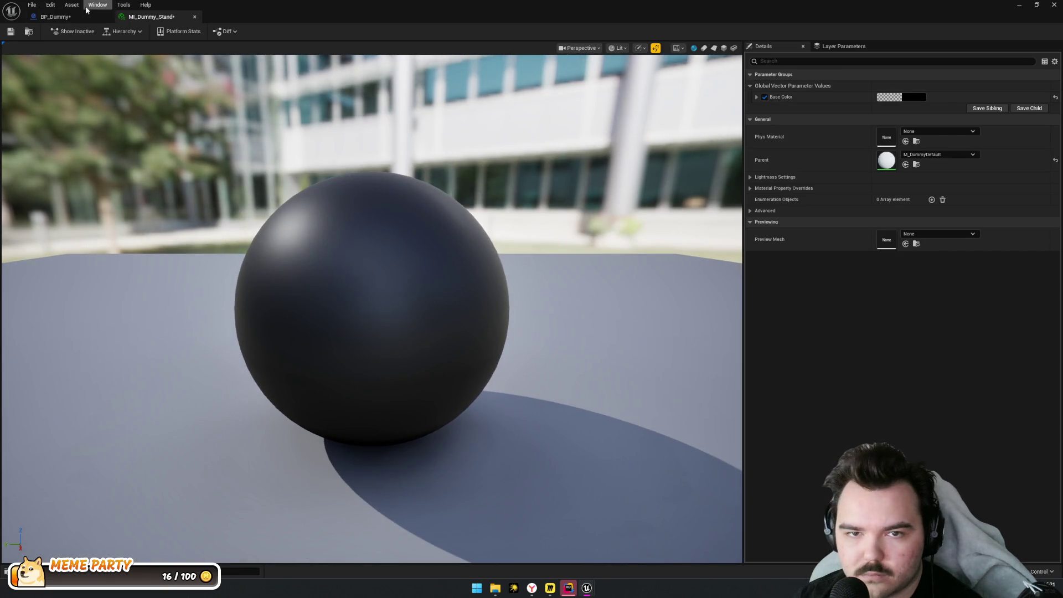
{"action": "left_click", "coordinate": [55, 16]}
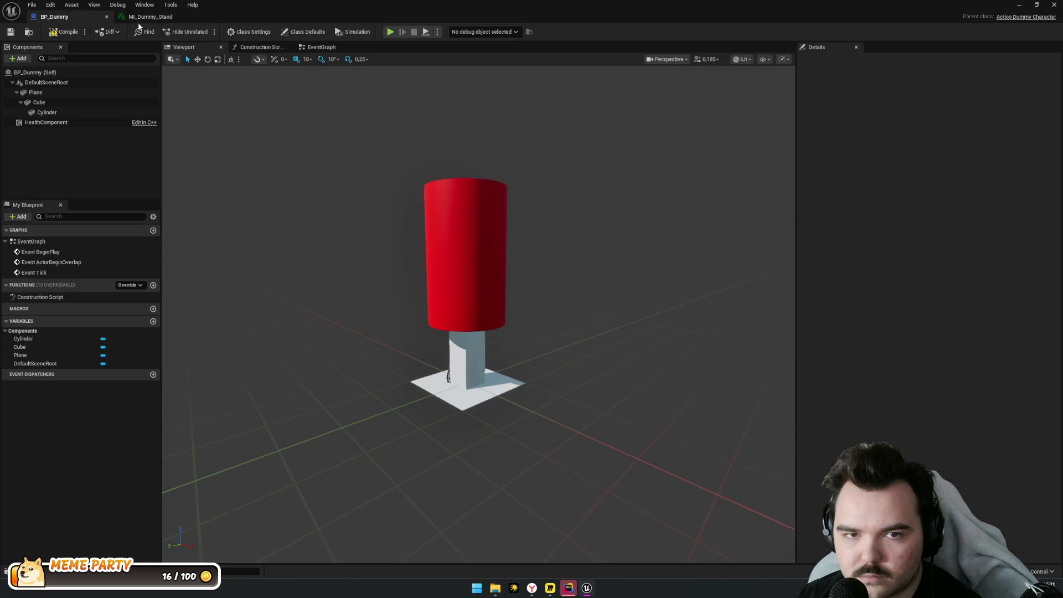
Assign MI_Dummy_Stand to BP_Dummy's Plane and Cube components
{"action": "left_click", "coordinate": [452, 382]}
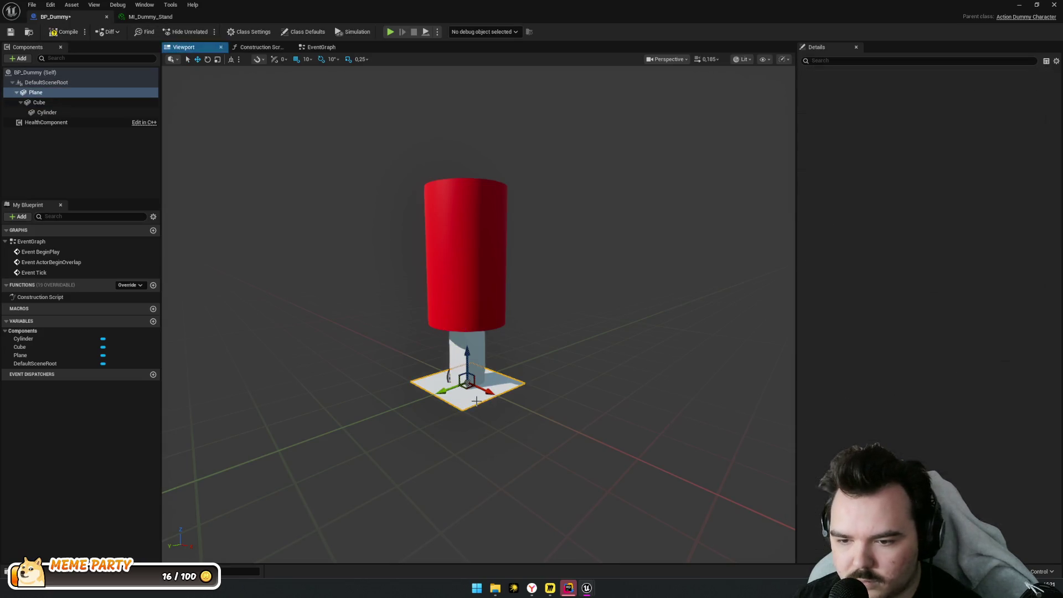
{"action": "key", "text": "ctrl+space"}
{"action": "mouse_move", "coordinate": [213, 449]}
{"action": "left_mouse_down"}
{"action": "mouse_move", "coordinate": [913, 233]}
{"action": "mouse_move", "coordinate": [919, 258]}
{"action": "left_mouse_up"}
{"action": "left_click", "coordinate": [417, 419]}
{"action": "left_click", "coordinate": [463, 377]}
{"action": "key", "text": "ctrl+space"}
{"action": "left_click_drag", "start_coordinate": [232, 466], "coordinate": [913, 258]}
Select the Cube post, view the dummy from the front, and revert an accidental shrink
{"action": "mouse_move", "coordinate": [484, 382]}
{"action": "left_mouse_down"}
{"action": "mouse_move", "coordinate": [483, 332]}
{"action": "mouse_move", "coordinate": [487, 360]}
{"action": "left_mouse_up"}
{"action": "left_click", "coordinate": [50, 104]}
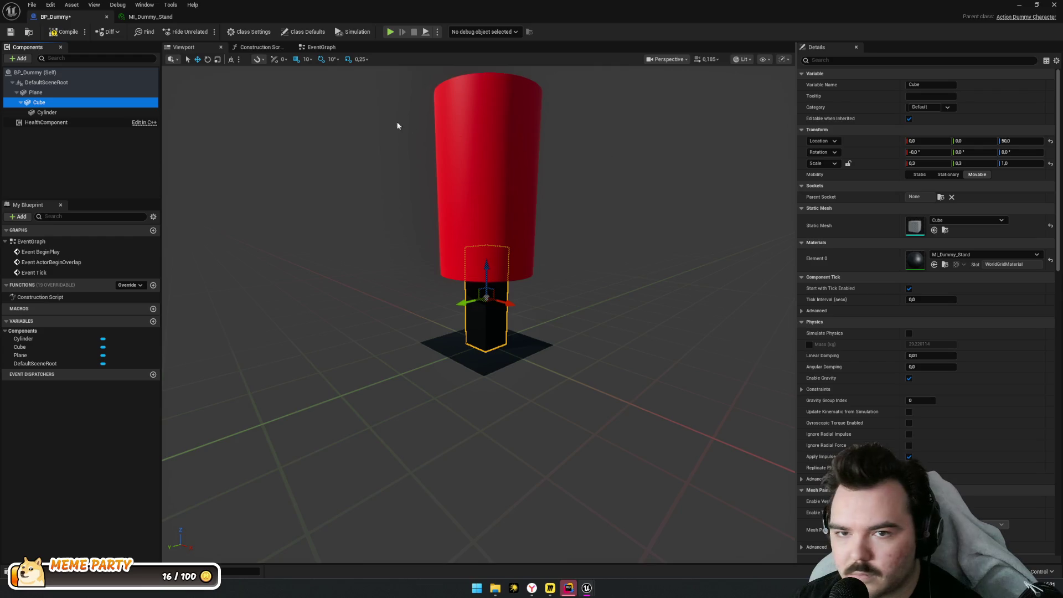
{"action": "left_click_drag", "start_coordinate": [506, 177], "coordinate": [525, 195]}
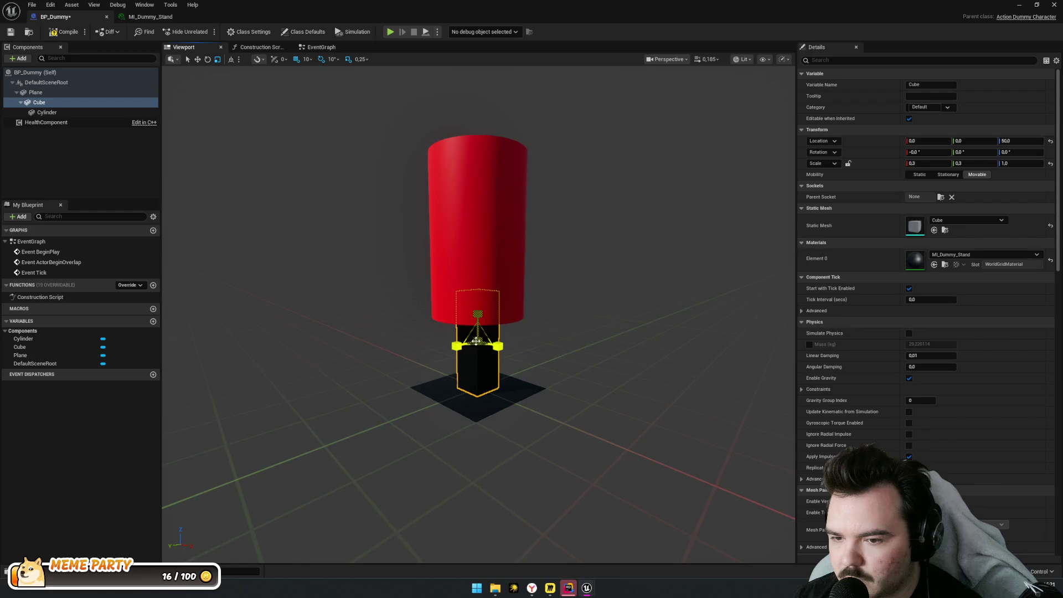
{"action": "key", "text": "ctrl+z"}
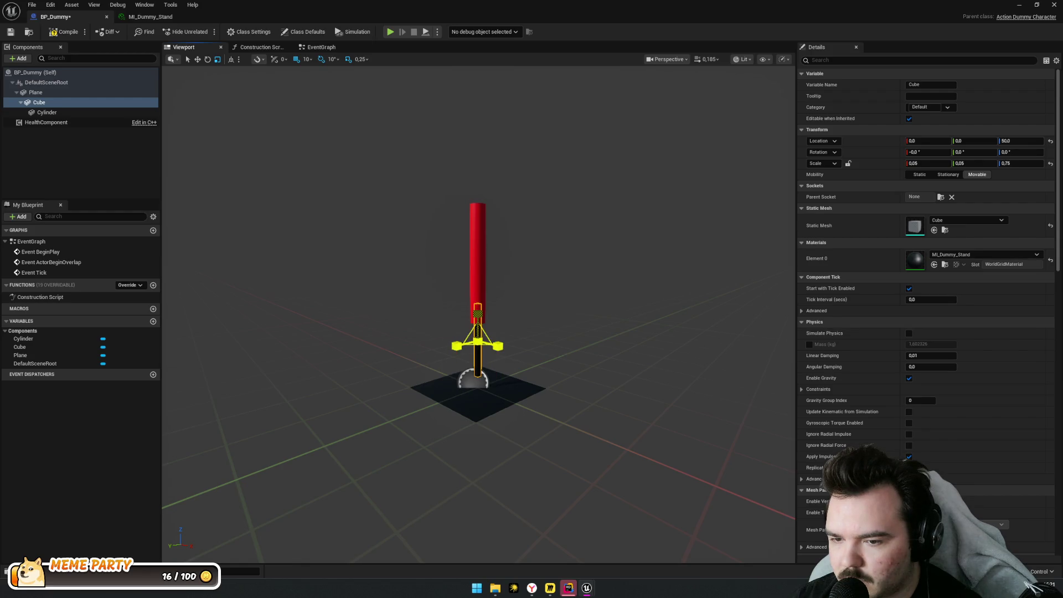
{"action": "key", "text": "ctrl+y"}
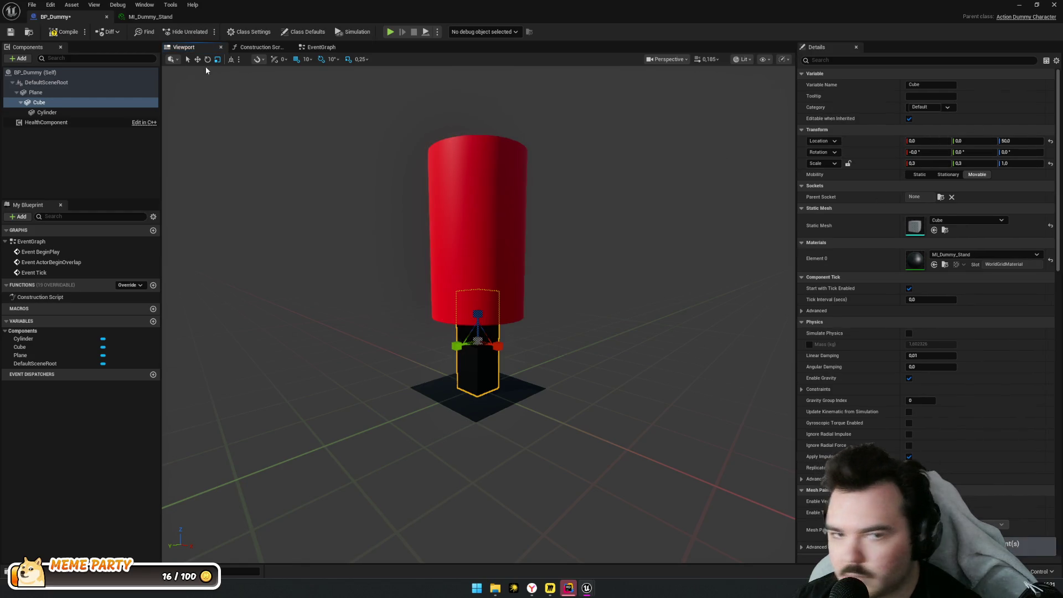
Make the Cube post thinner with Scale X and Y of 0.2
{"action": "left_click", "coordinate": [258, 59]}
{"action": "mouse_move", "coordinate": [285, 102]}
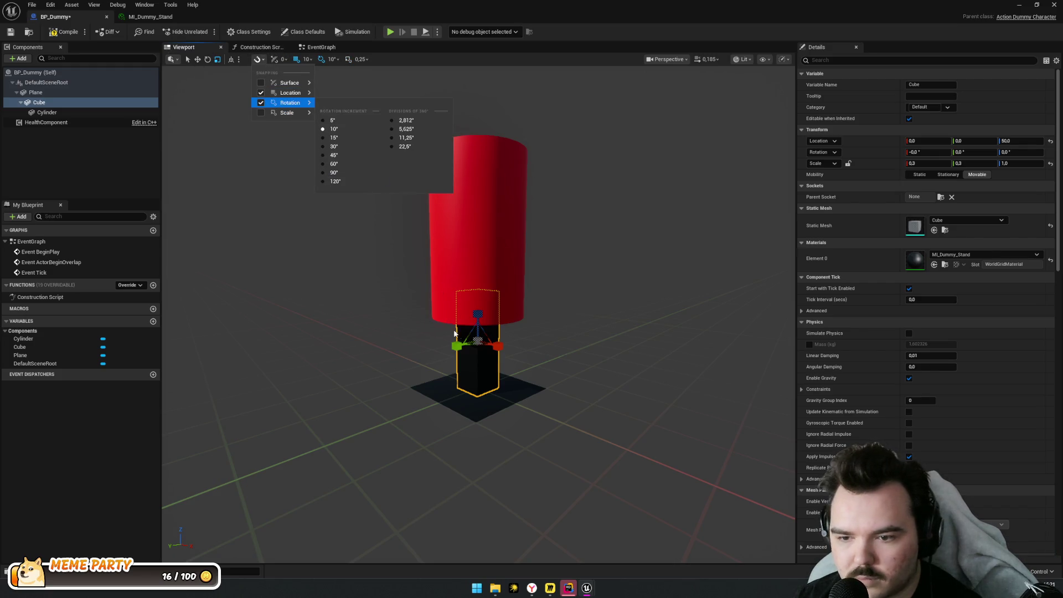
{"action": "left_click_drag", "start_coordinate": [478, 339], "coordinate": [475, 360]}
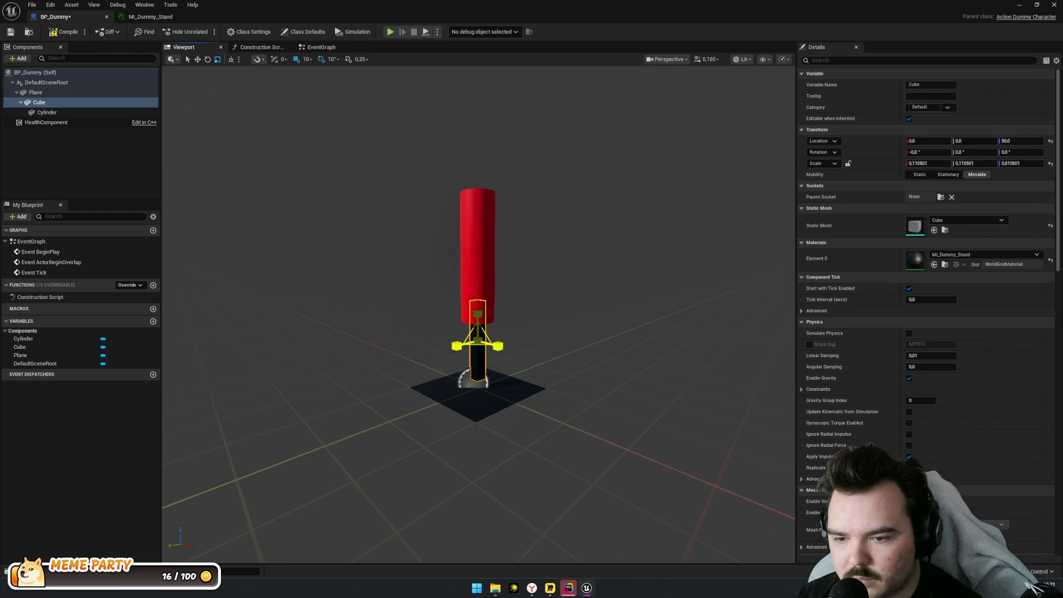
{"action": "key", "text": "ctrl+z"}
{"action": "scroll", "coordinate": [508, 344], "scroll_direction": "up", "scroll_amount": 5}
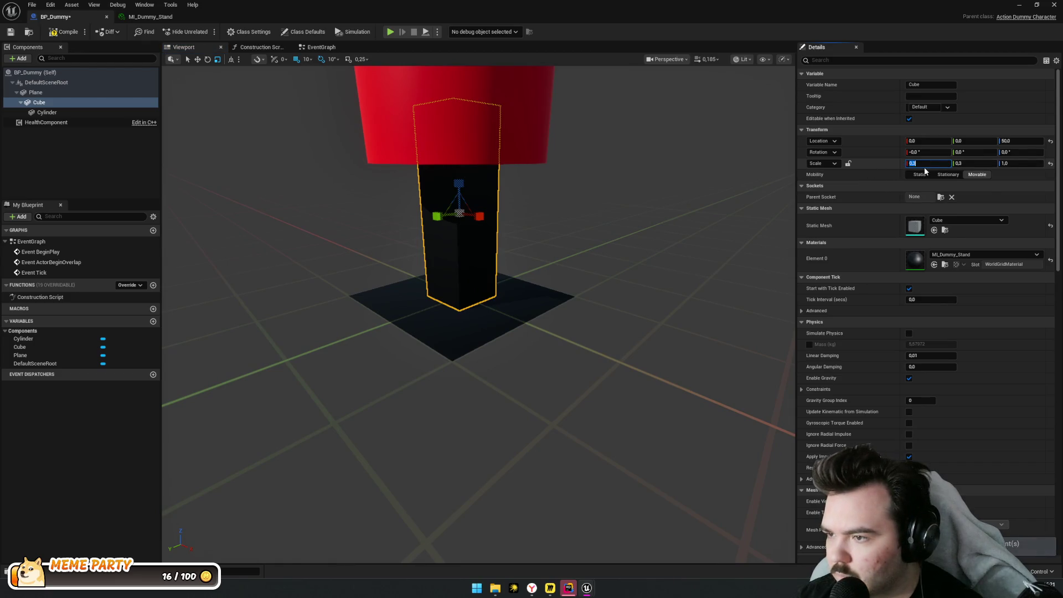
{"action": "type", "text": "0,2"}
{"action": "key", "text": "Return"}
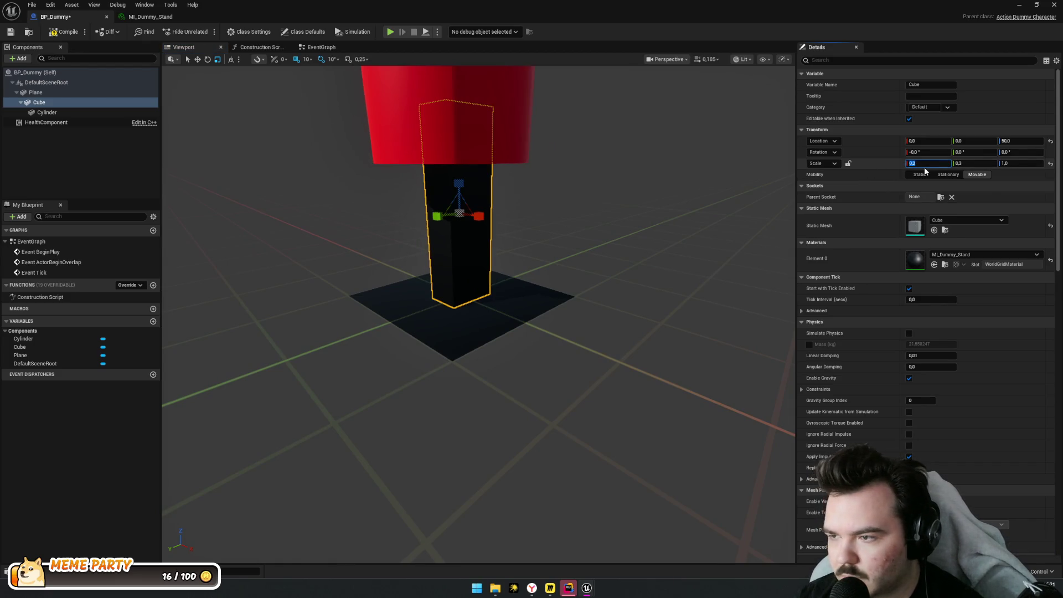
{"action": "left_click", "coordinate": [965, 166]}
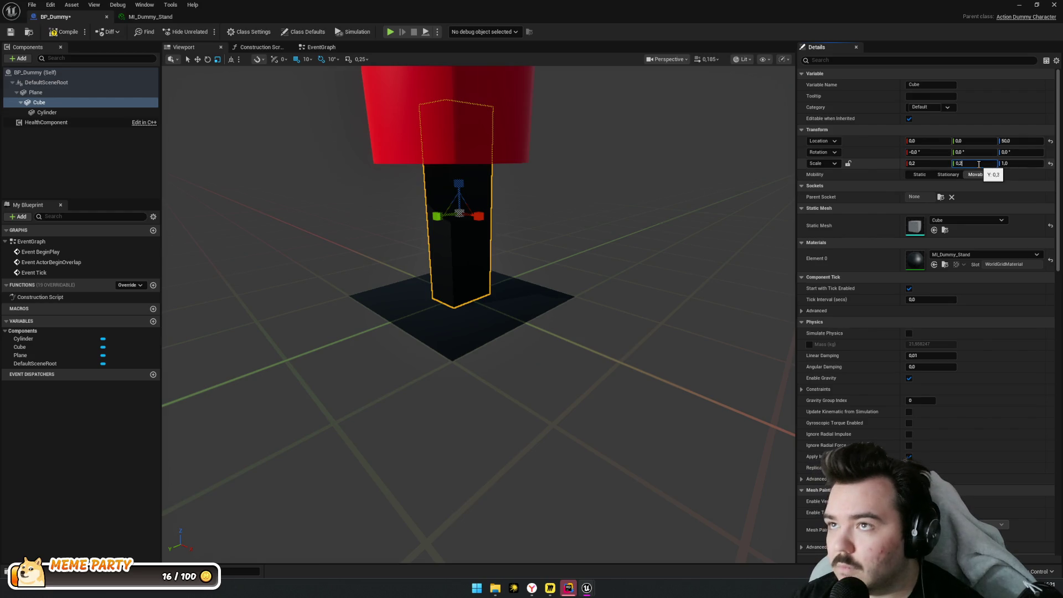
{"action": "key", "text": "Return"}
Widen the red Cylinder body to a 5.0 scale on X and Y
{"action": "left_click", "coordinate": [487, 128]}
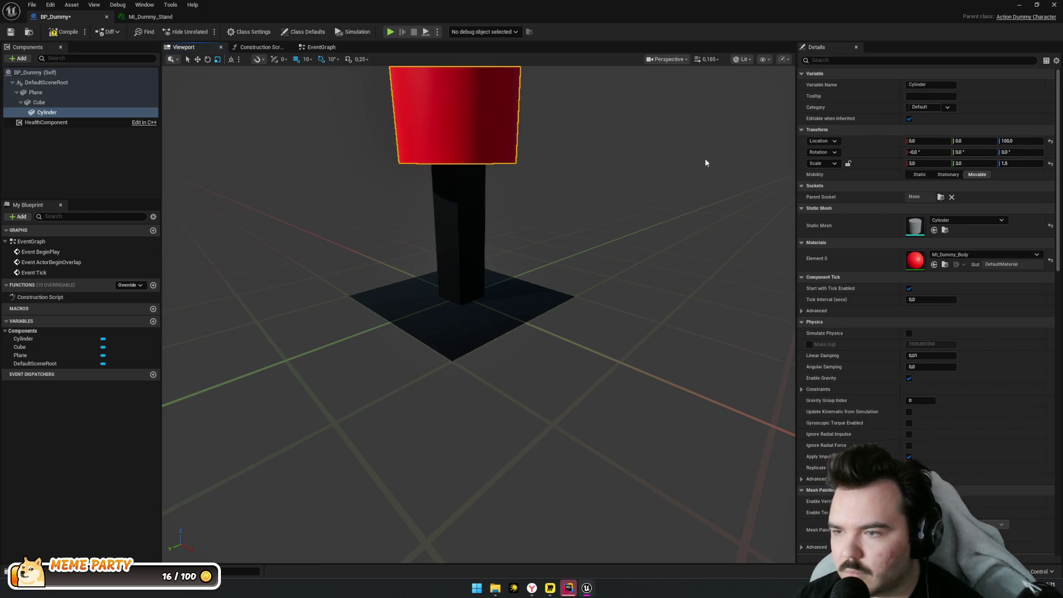
{"action": "left_click", "coordinate": [922, 164]}
{"action": "type", "text": "4"}
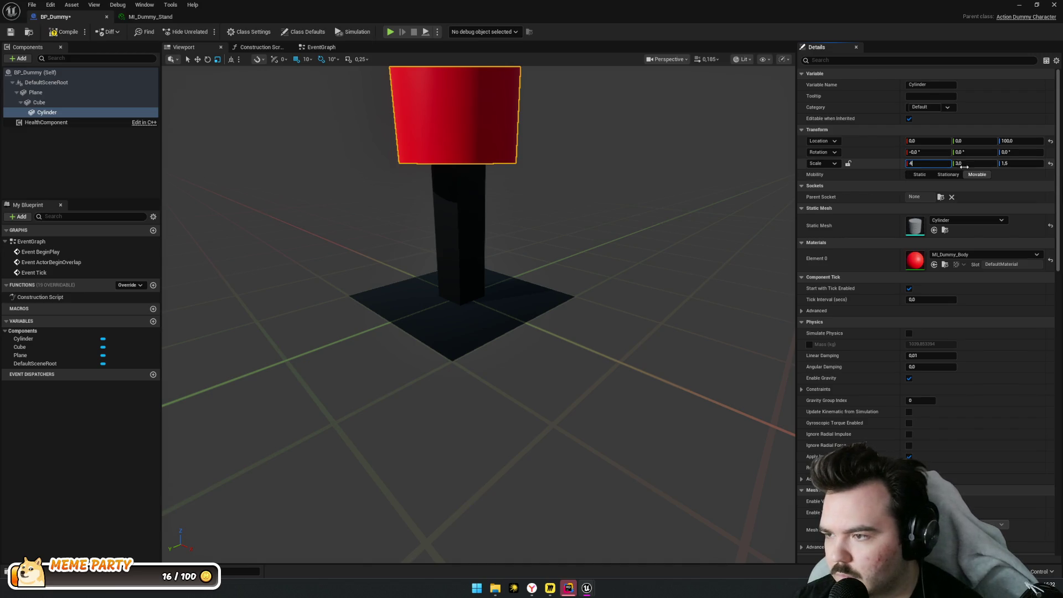
{"action": "key", "text": "Tab"}
{"action": "type", "text": "4"}
{"action": "key", "text": "Return"}
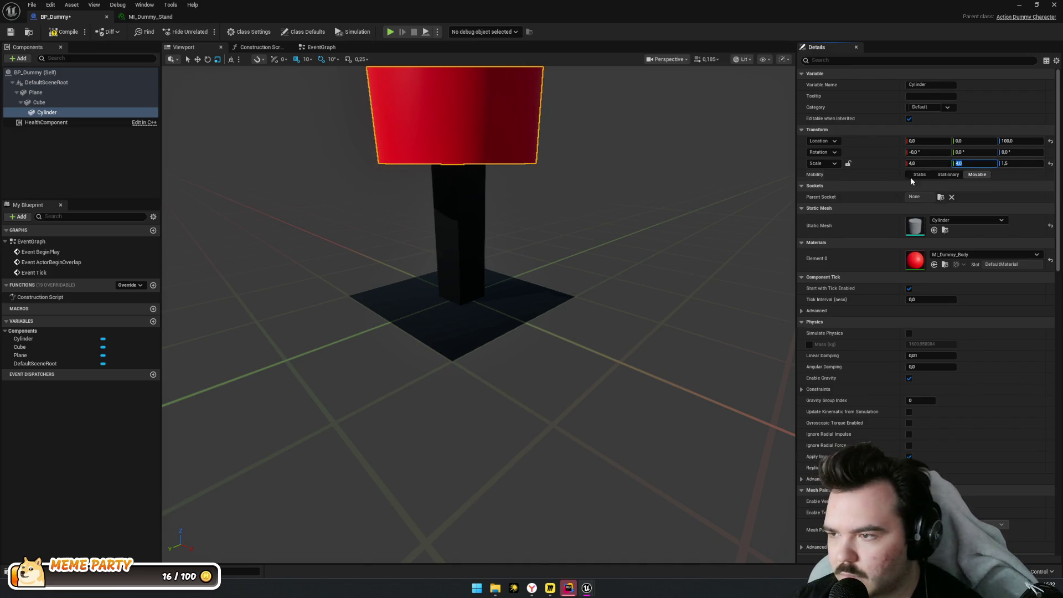
{"action": "type", "text": "5"}
{"action": "key", "text": "Return"}
Save the BP_Dummy blueprint and close the MI_Dummy_Stand editor
{"action": "mouse_move", "coordinate": [759, 204]}
{"action": "left_mouse_down"}
{"action": "mouse_move", "coordinate": [761, 261]}
{"action": "mouse_move", "coordinate": [751, 277]}
{"action": "left_mouse_up"}
{"action": "mouse_move", "coordinate": [529, 138]}
{"action": "left_mouse_down"}
{"action": "mouse_move", "coordinate": [518, 144]}
{"action": "mouse_move", "coordinate": [529, 138]}
{"action": "left_mouse_up"}
{"action": "key", "text": "ctrl+s"}
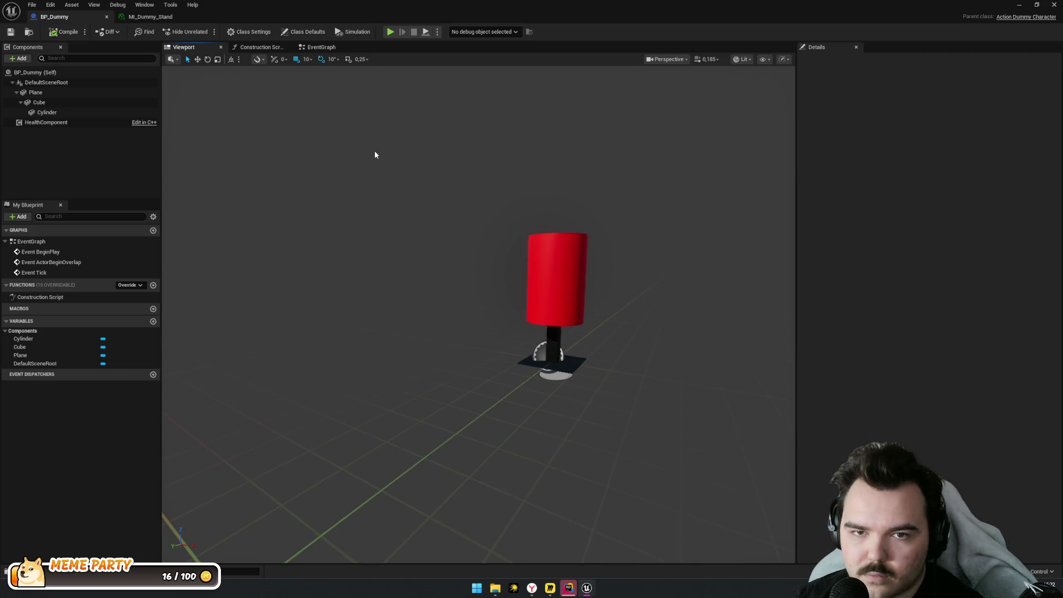
{"action": "left_click", "coordinate": [178, 17]}
Drop a BP_Dummy onto the L_Camp floor from the Dummy folder, then reopen its blueprint
{"action": "left_click", "coordinate": [107, 17]}
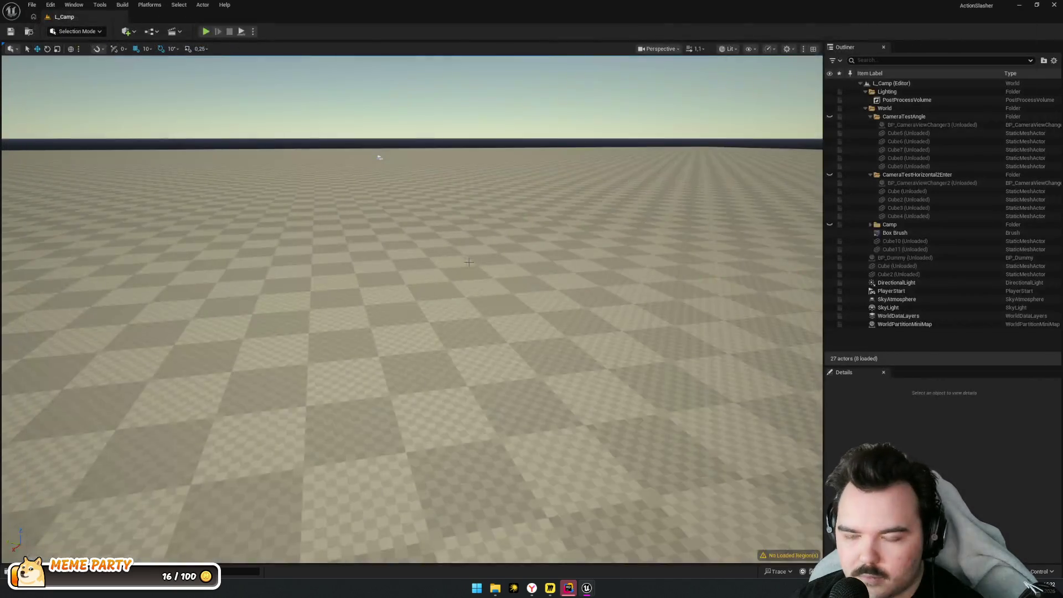
{"action": "key", "text": "ctrl+space"}
{"action": "key", "text": "alt+Left"}
{"action": "left_click_drag", "start_coordinate": [322, 313], "coordinate": [377, 349]}
{"action": "key", "text": "ctrl+space"}
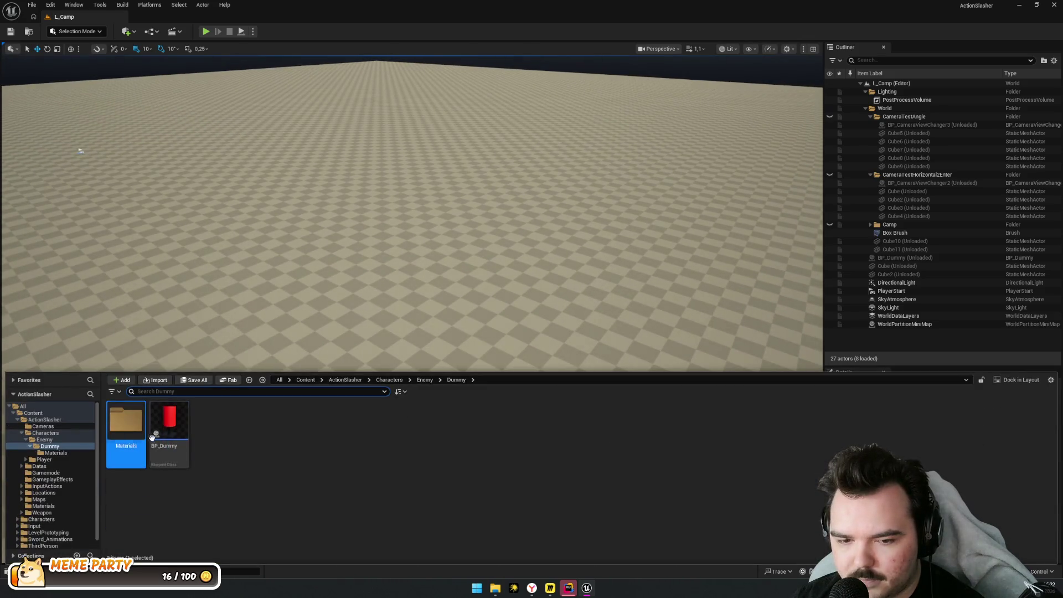
{"action": "left_click_drag", "start_coordinate": [152, 438], "coordinate": [372, 303]}
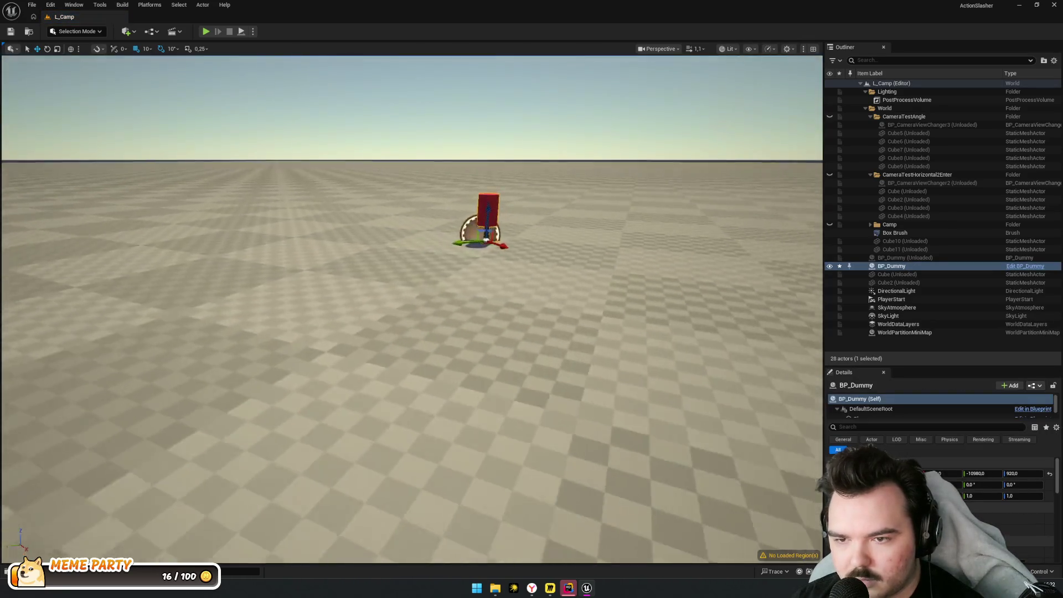
{"action": "key", "text": "ctrl+space"}
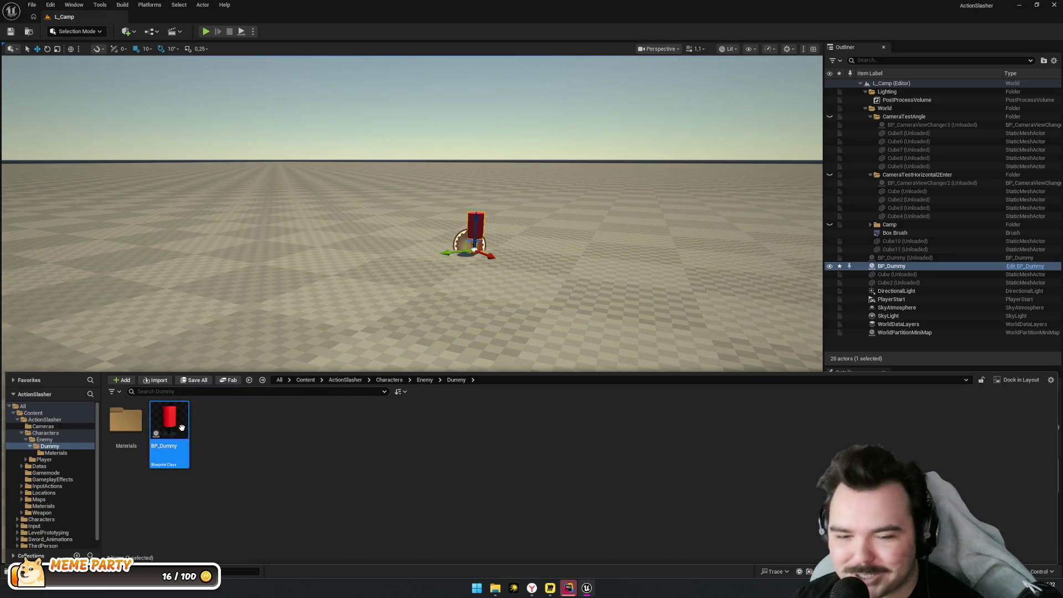
{"action": "double_click", "coordinate": [181, 428]}
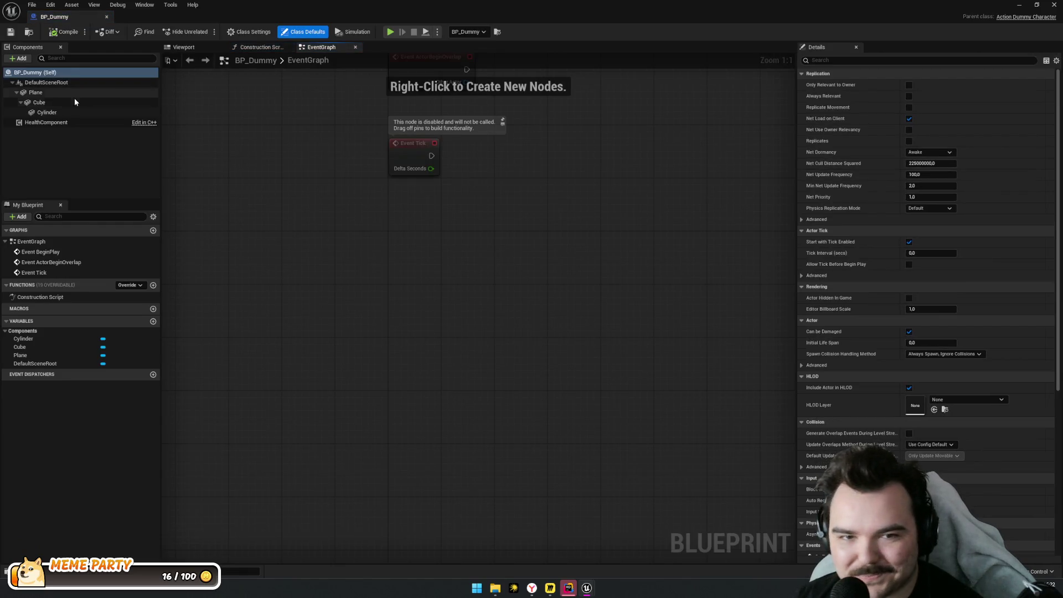
Lock the Plane's scale and set it to a uniform 1.0 on all axes
{"action": "left_click", "coordinate": [76, 102]}
{"action": "left_click", "coordinate": [65, 92]}
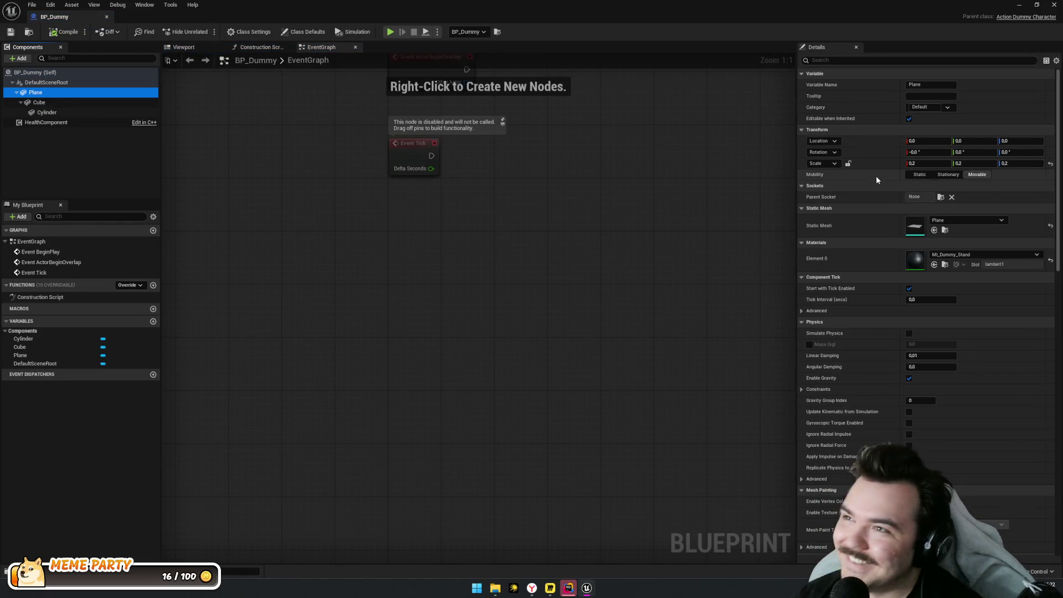
{"action": "left_click", "coordinate": [921, 163]}
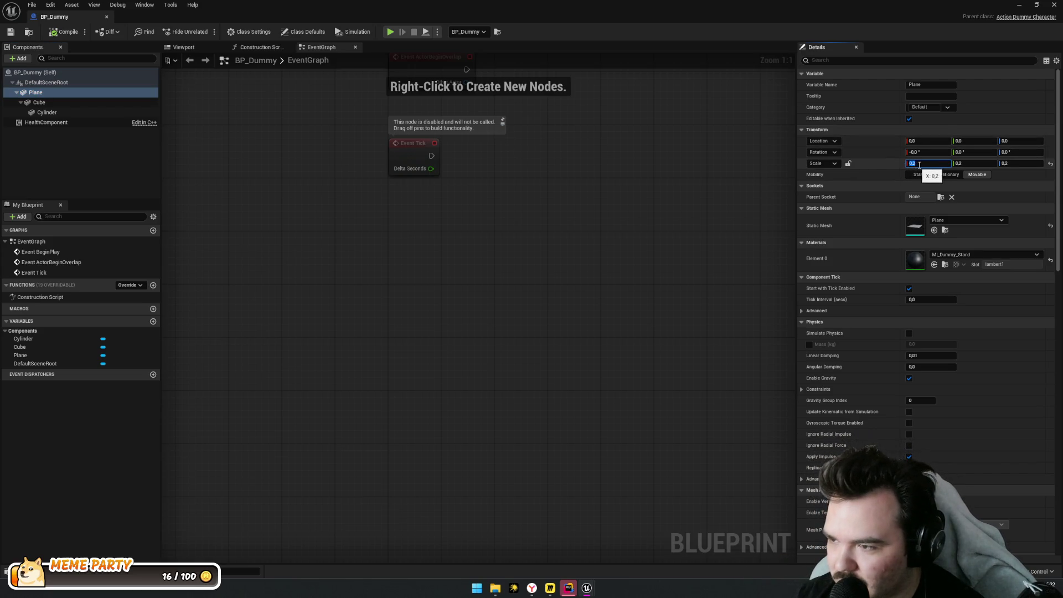
{"action": "scroll", "coordinate": [691, 230], "scroll_direction": "down", "scroll_amount": 4}
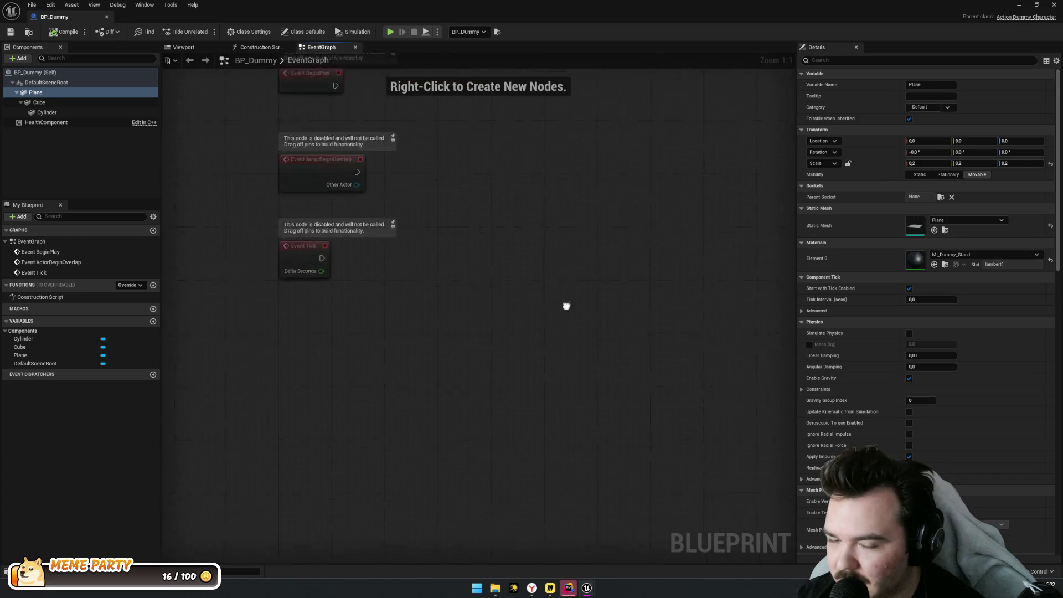
{"action": "left_click", "coordinate": [184, 47]}
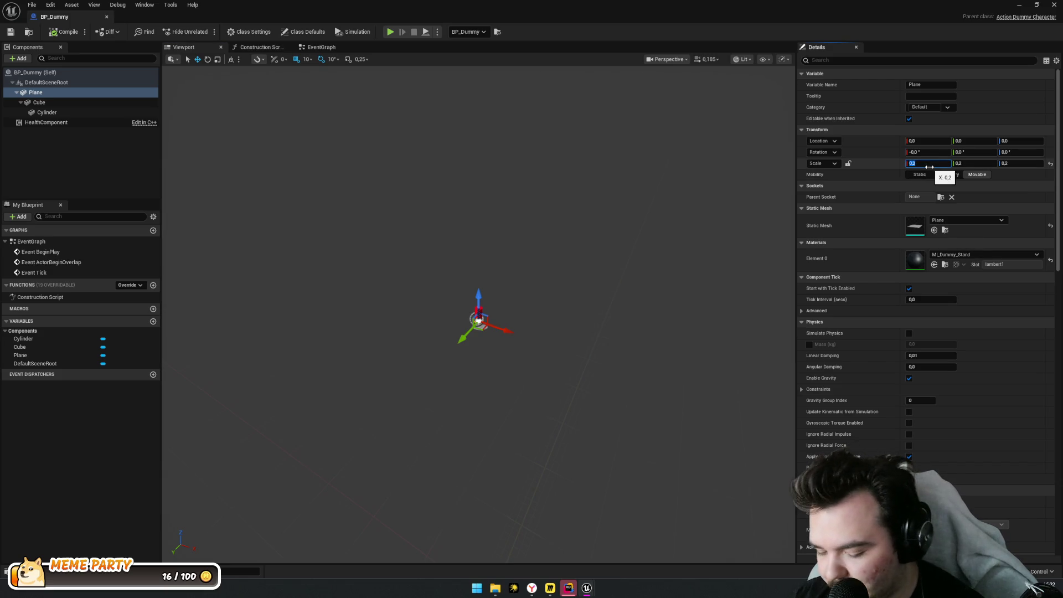
{"action": "left_click", "coordinate": [849, 165]}
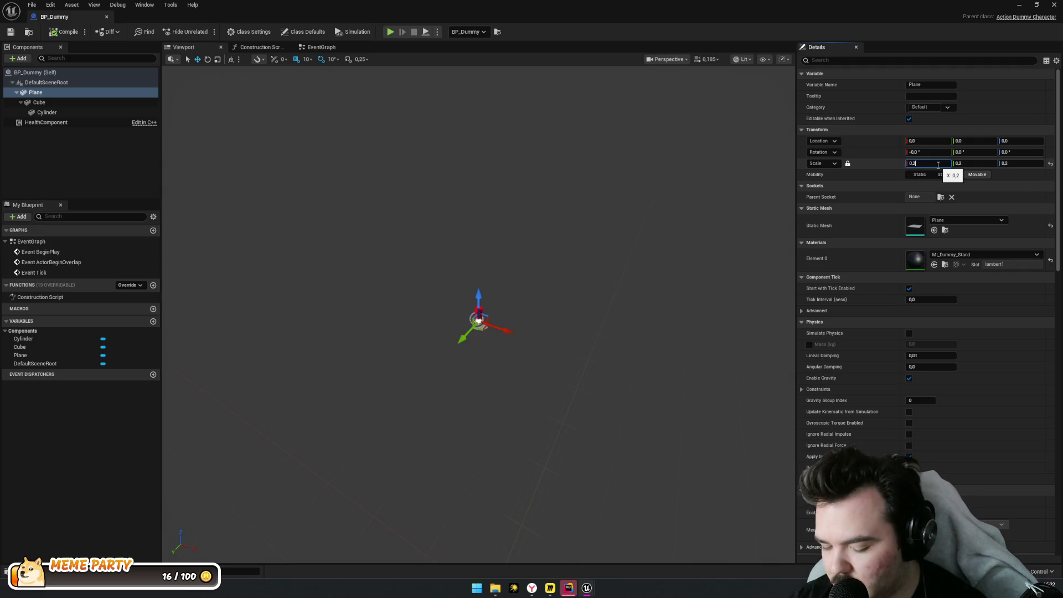
{"action": "type", "text": "0"}
{"action": "key", "text": "Return"}
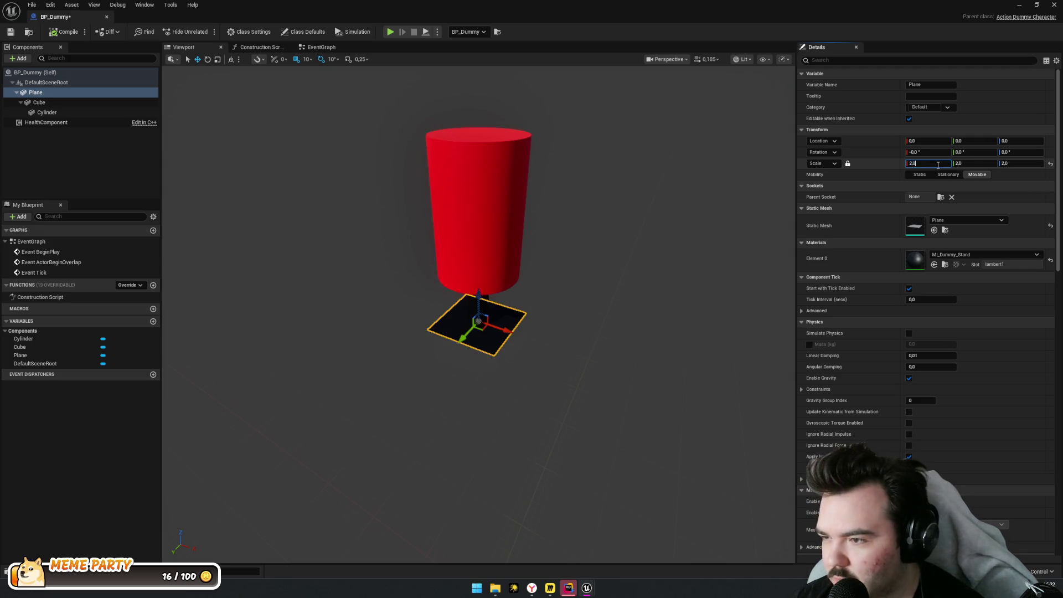
{"action": "scroll", "coordinate": [701, 191], "scroll_direction": "up", "scroll_amount": 3}
{"action": "left_click", "coordinate": [920, 163]}
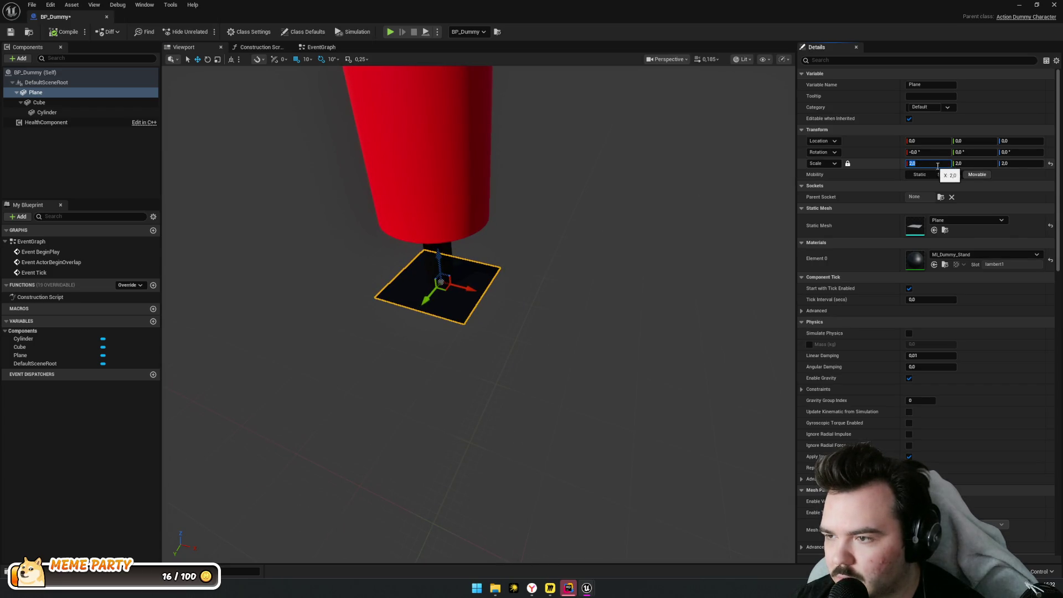
{"action": "type", "text": "1"}
{"action": "key", "text": "Return"}
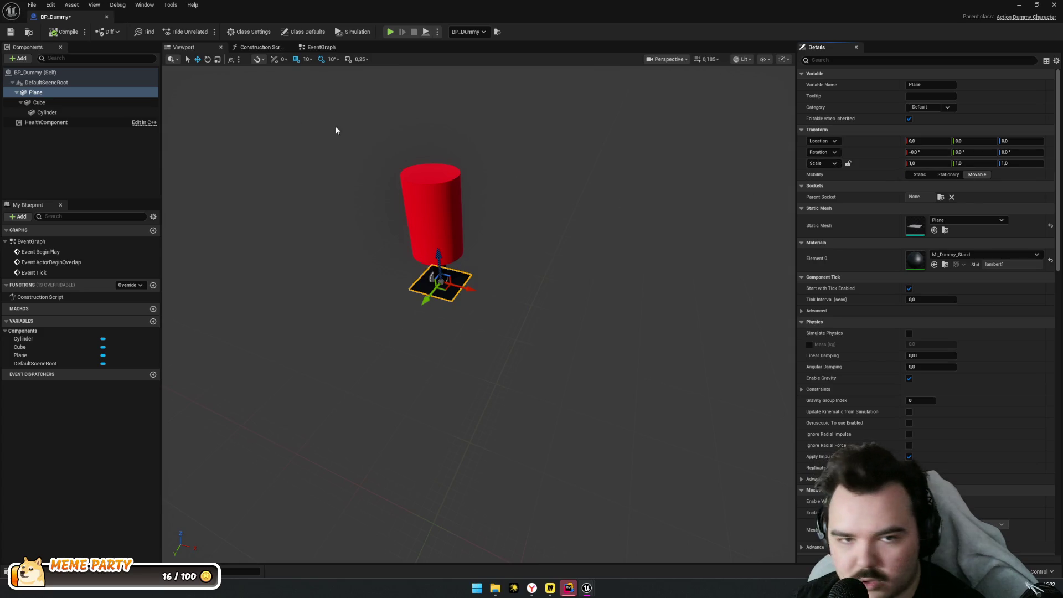
Check the placed dummy in L_Camp and reopen the BP_Dummy blueprint
{"action": "left_click", "coordinate": [107, 17]}
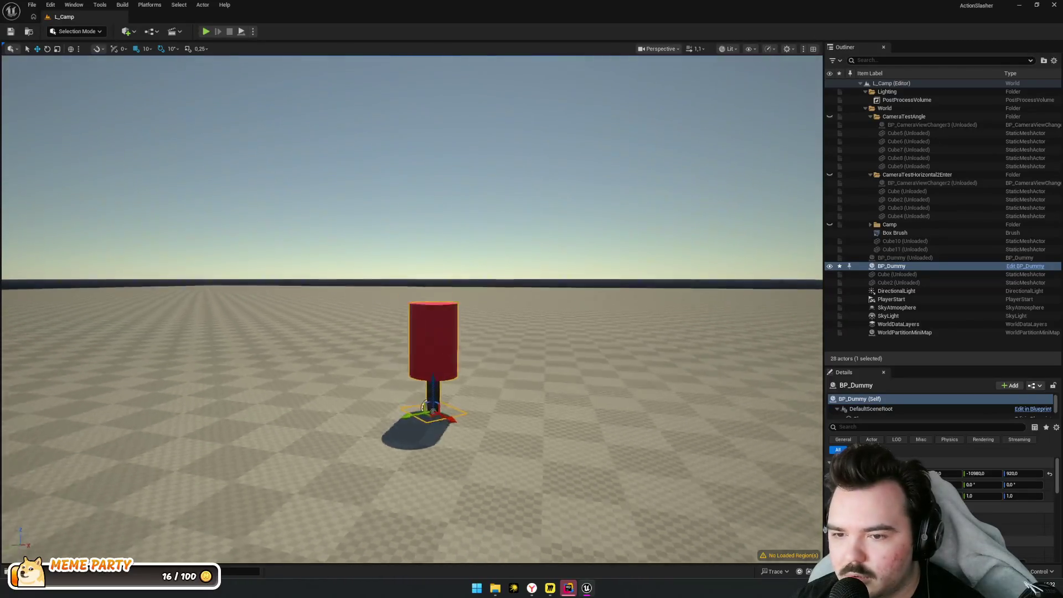
{"action": "mouse_move", "coordinate": [481, 237]}
{"action": "left_mouse_down"}
{"action": "mouse_move", "coordinate": [481, 211]}
{"action": "mouse_move", "coordinate": [481, 237]}
{"action": "left_mouse_up"}
{"action": "key", "text": "ctrl+b"}
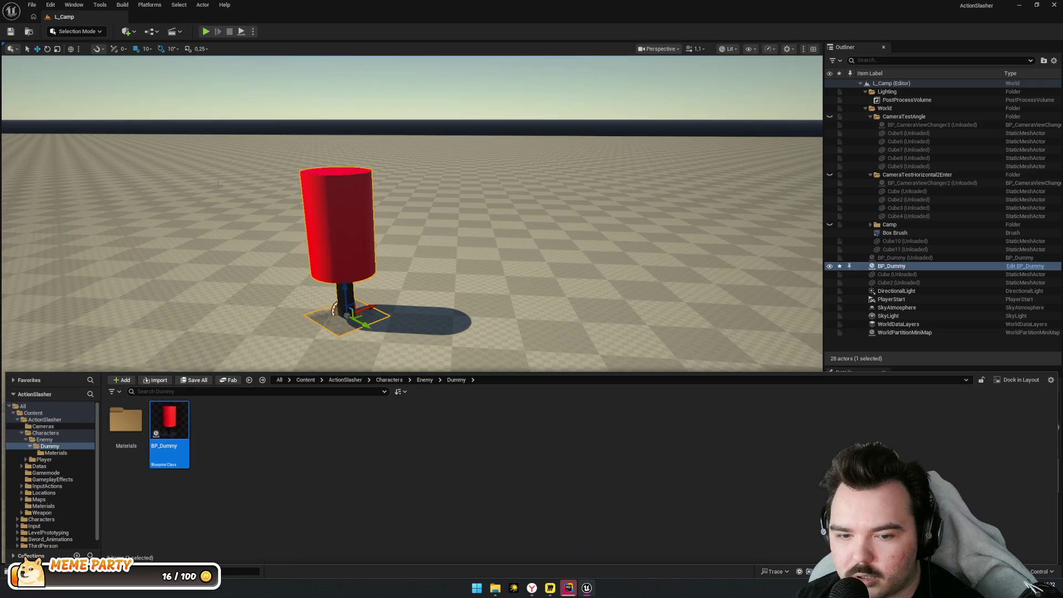
{"action": "double_click", "coordinate": [171, 448]}
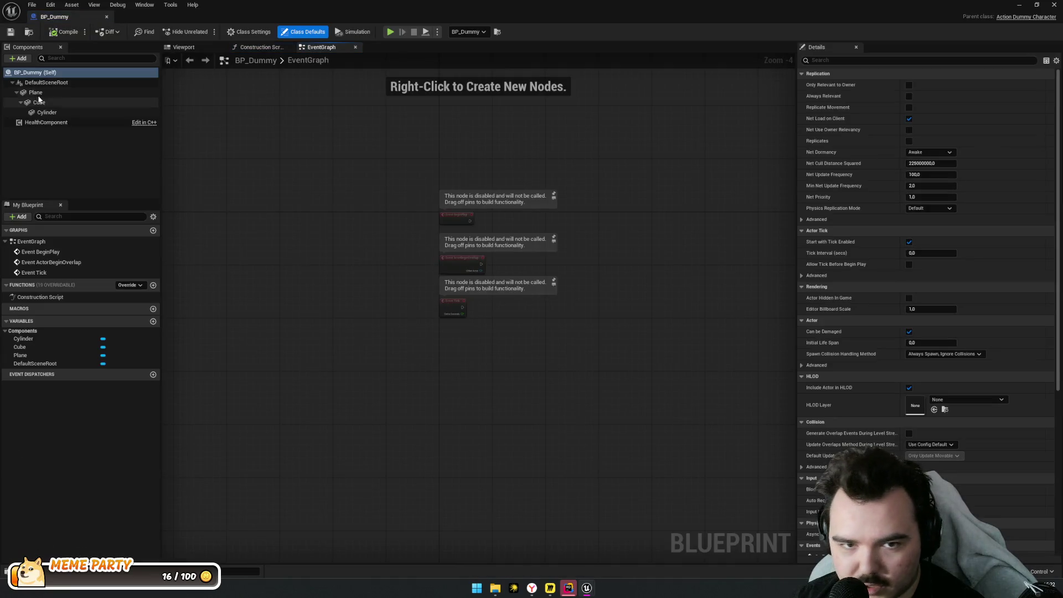
Switch the Plane component's mesh to SM_Cube
{"action": "left_click", "coordinate": [47, 93]}
{"action": "left_click", "coordinate": [953, 220]}
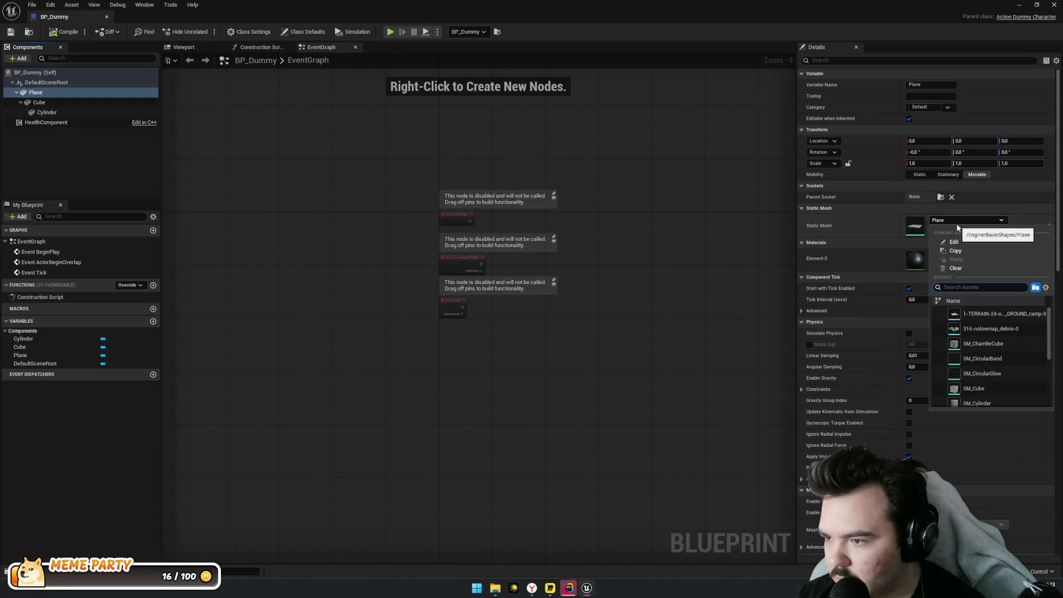
{"action": "type", "text": "box"}
{"action": "type", "text": "Cube"}
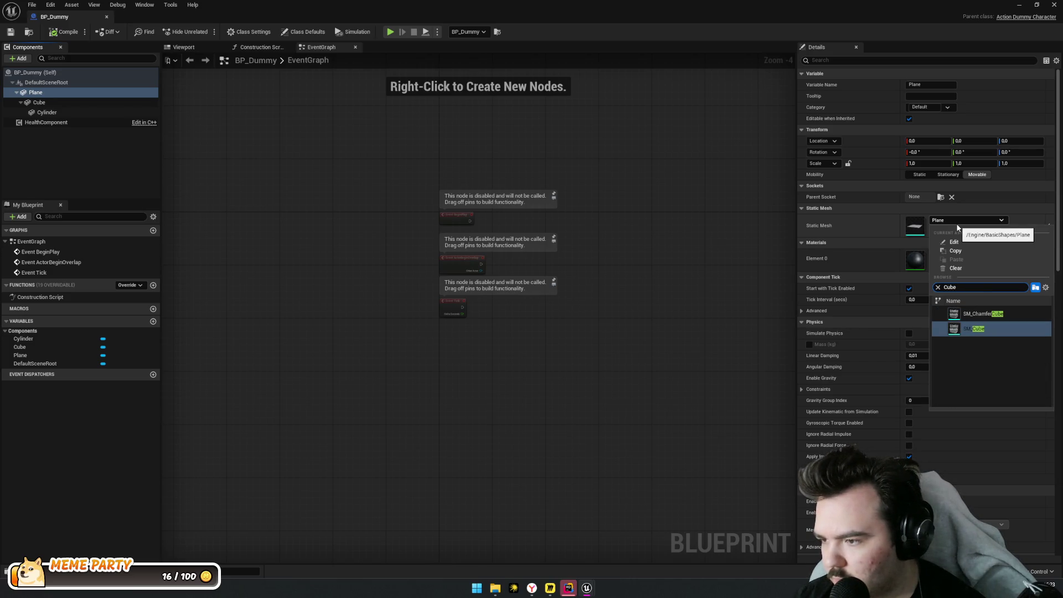
{"action": "key", "text": "Return"}
{"action": "left_click", "coordinate": [198, 50]}
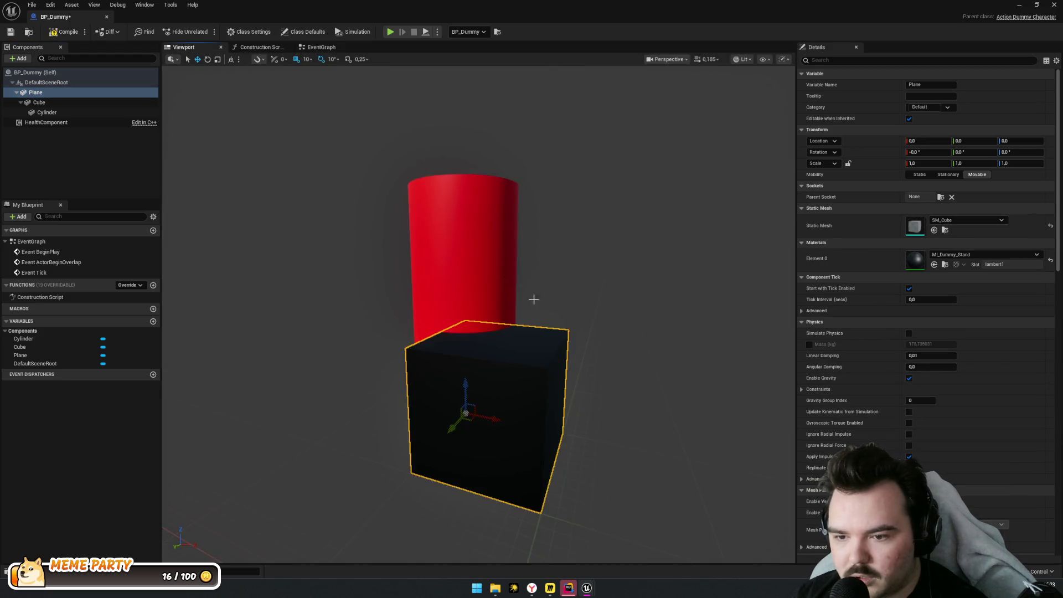
{"action": "scroll", "coordinate": [556, 326], "scroll_direction": "down", "scroll_amount": 3}
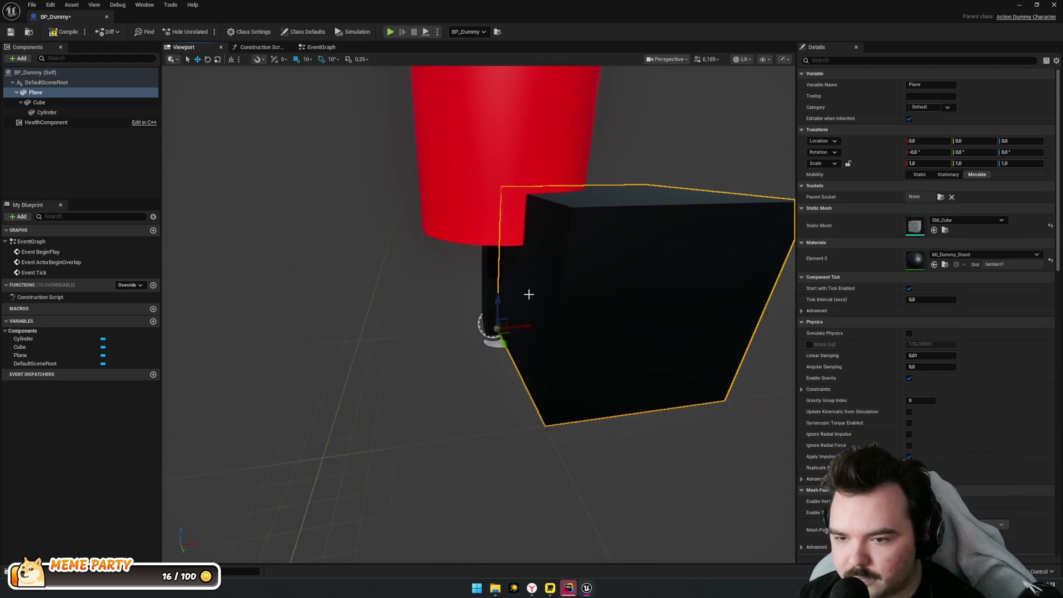
{"action": "left_click", "coordinate": [556, 327]}
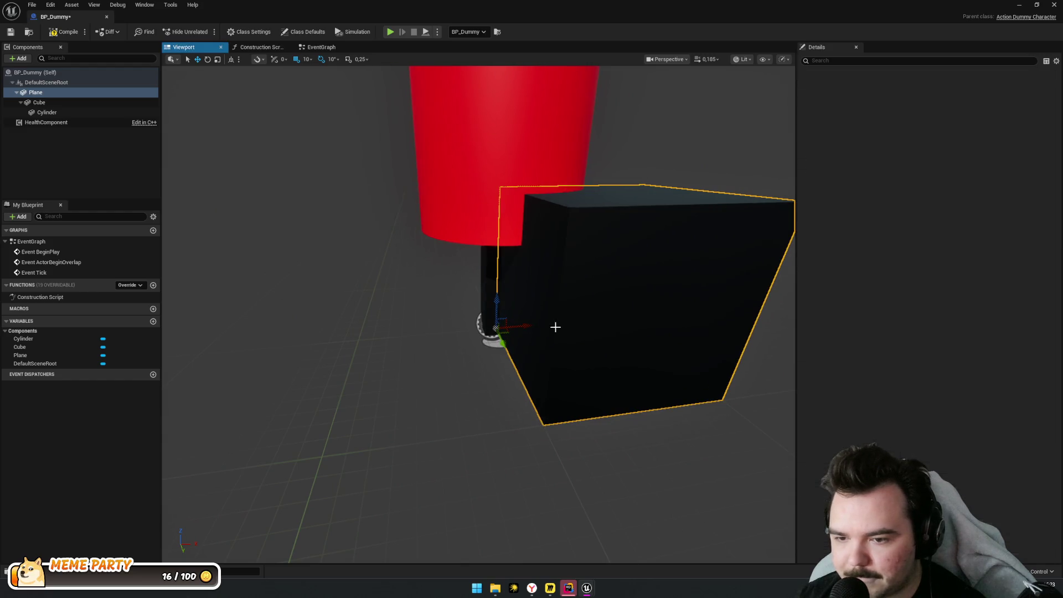
{"action": "left_click", "coordinate": [555, 327]}
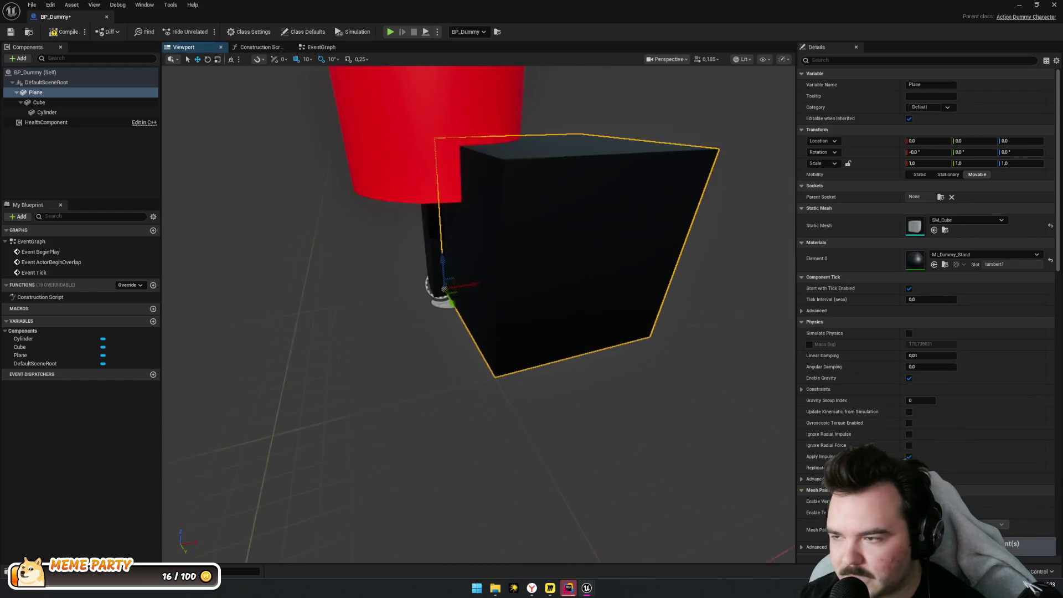
{"action": "scroll", "coordinate": [555, 327], "scroll_direction": "down", "scroll_amount": 5}
Attach the pole Cube to the root and delete the large black cube
{"action": "left_click_drag", "start_coordinate": [46, 106], "coordinate": [56, 91]}
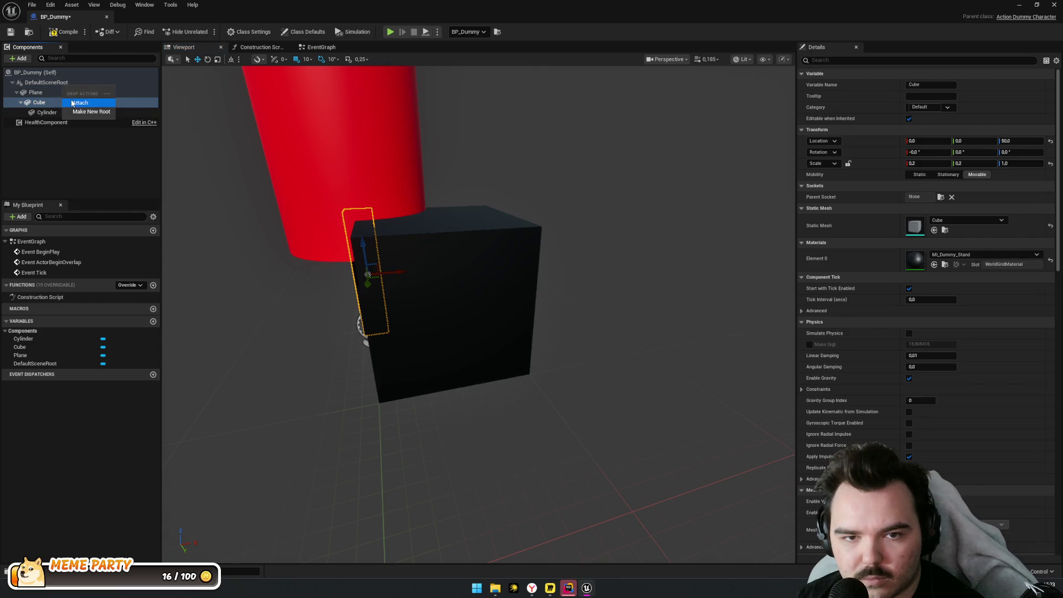
{"action": "left_click", "coordinate": [72, 103]}
{"action": "left_click", "coordinate": [36, 112]}
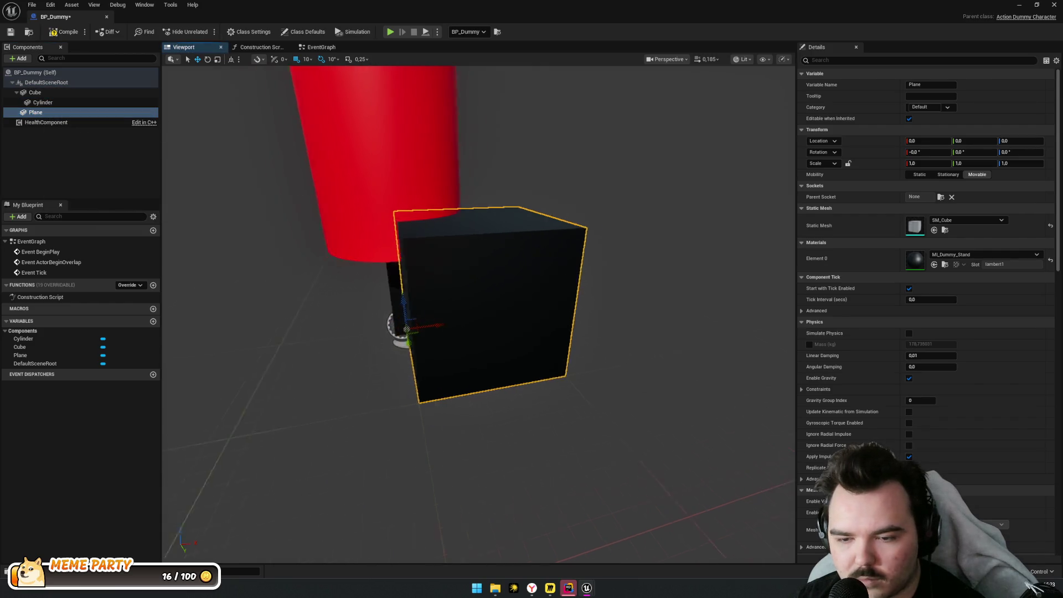
{"action": "mouse_move", "coordinate": [382, 303]}
{"action": "left_mouse_down"}
{"action": "mouse_move", "coordinate": [294, 288]}
{"action": "mouse_move", "coordinate": [428, 304]}
{"action": "left_mouse_up"}
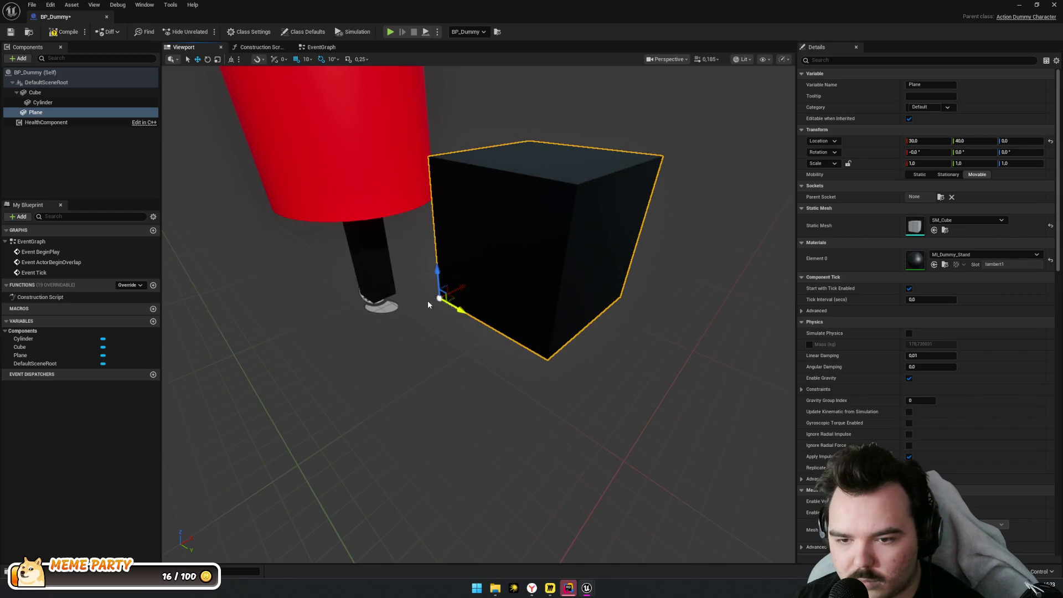
{"action": "left_click", "coordinate": [386, 282]}
{"action": "left_click", "coordinate": [519, 277]}
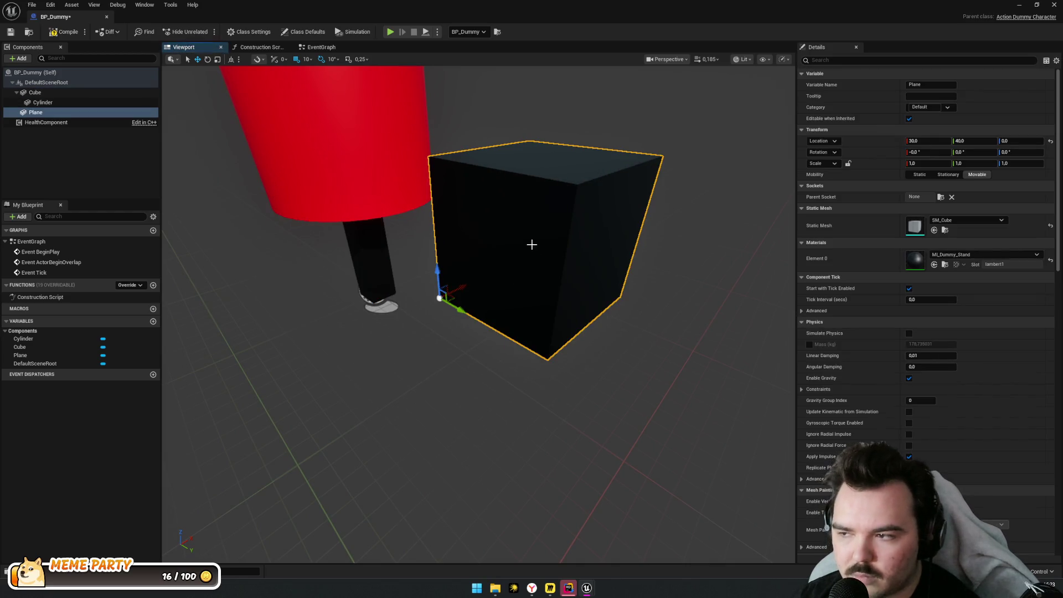
{"action": "key", "text": "Delete"}
Add a new cube flattened to Scale Z 0.2 and apply MI_Dummy_Stand to it
{"action": "left_click", "coordinate": [18, 58]}
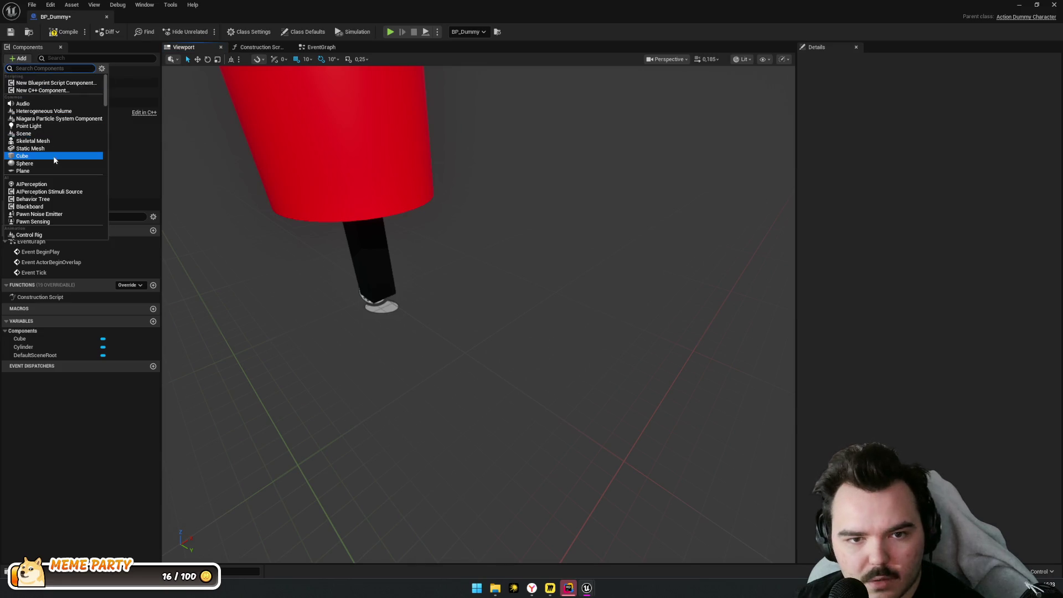
{"action": "left_click", "coordinate": [22, 156]}
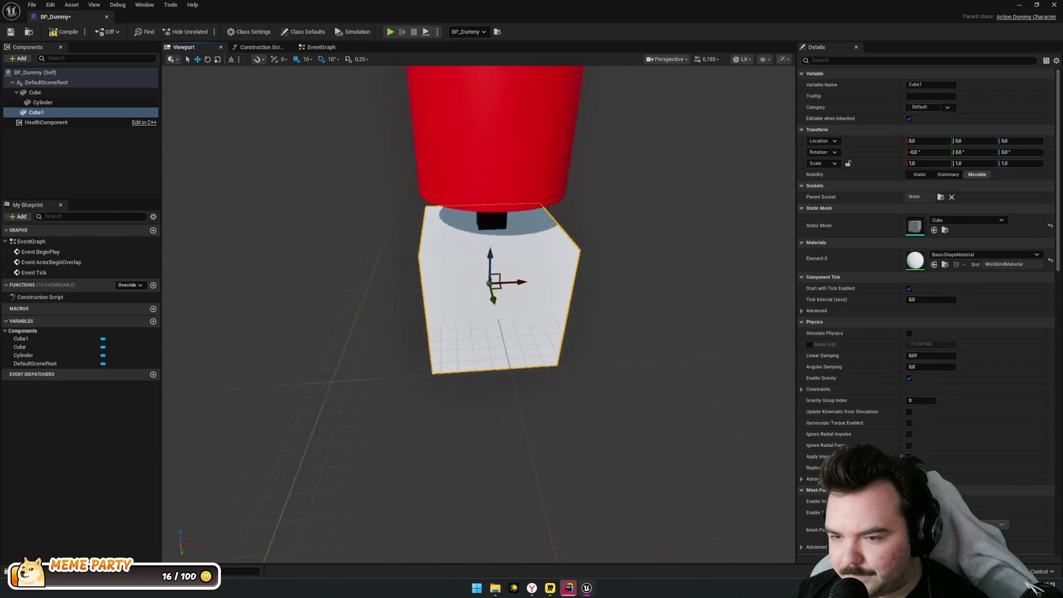
{"action": "left_click_drag", "start_coordinate": [439, 294], "coordinate": [439, 294]}
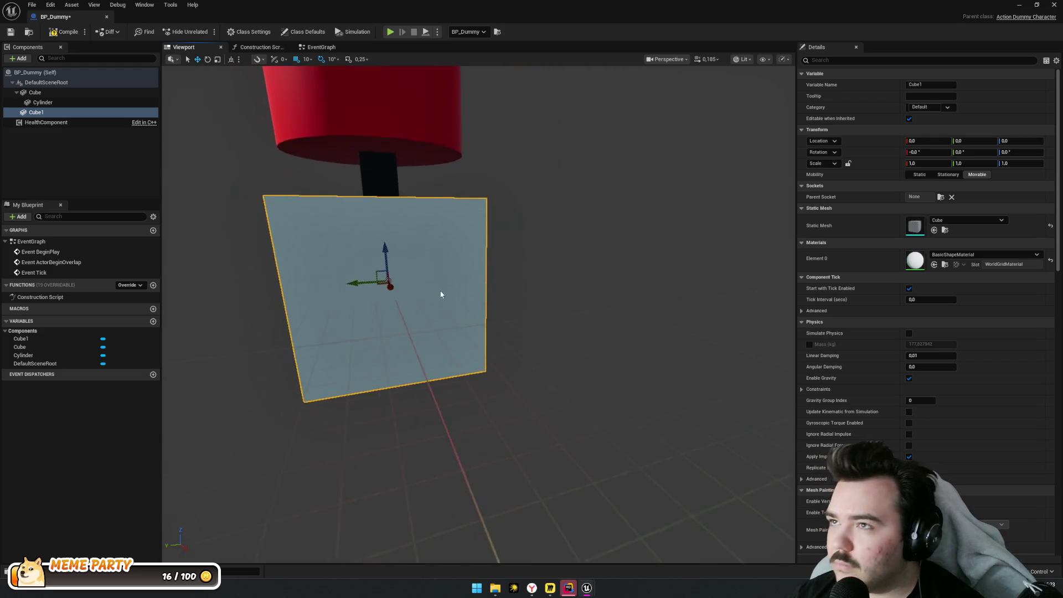
{"action": "left_click", "coordinate": [1005, 164]}
{"action": "left_click_drag", "start_coordinate": [1002, 164], "coordinate": [978, 163]}
{"action": "left_click", "coordinate": [1019, 163]}
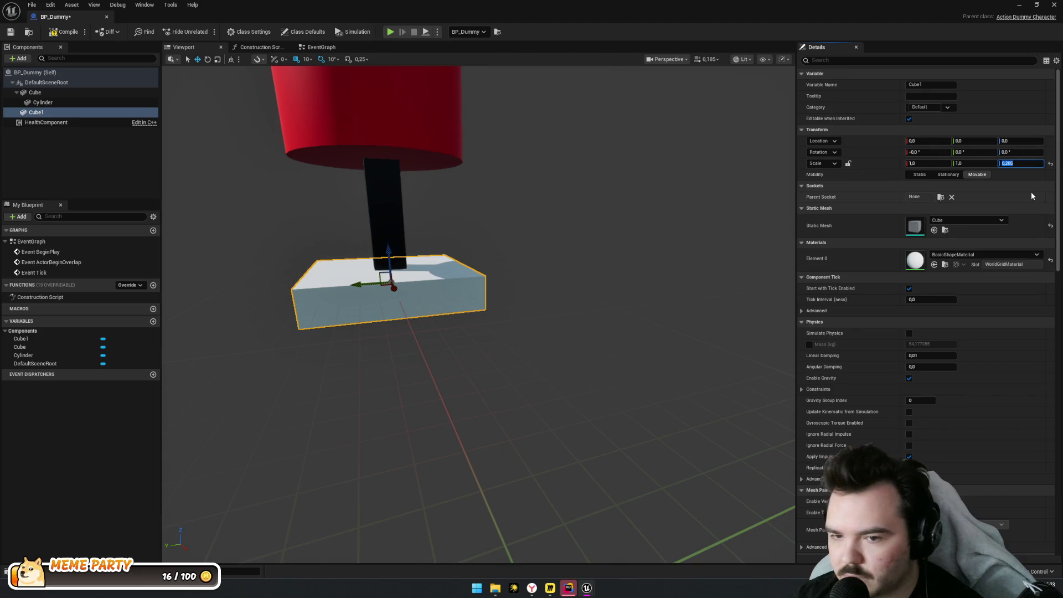
{"action": "mouse_move", "coordinate": [762, 211]}
{"action": "left_mouse_down"}
{"action": "mouse_move", "coordinate": [725, 213]}
{"action": "mouse_move", "coordinate": [762, 211]}
{"action": "left_mouse_up"}
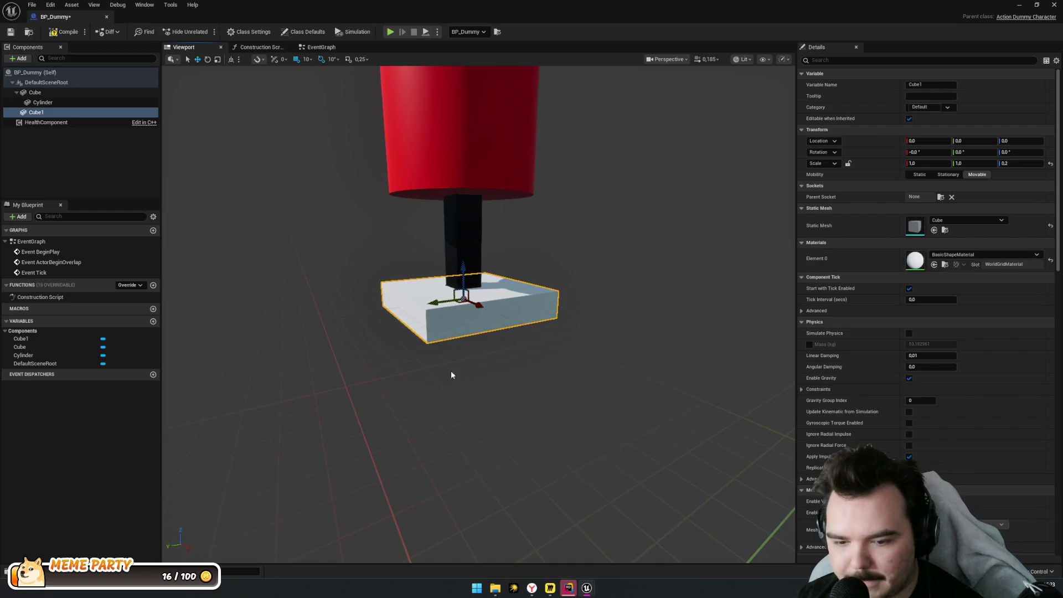
{"action": "key", "text": "ctrl+space"}
{"action": "mouse_move", "coordinate": [212, 424]}
{"action": "left_mouse_down"}
{"action": "mouse_move", "coordinate": [600, 367]}
{"action": "mouse_move", "coordinate": [962, 265]}
{"action": "left_mouse_up"}
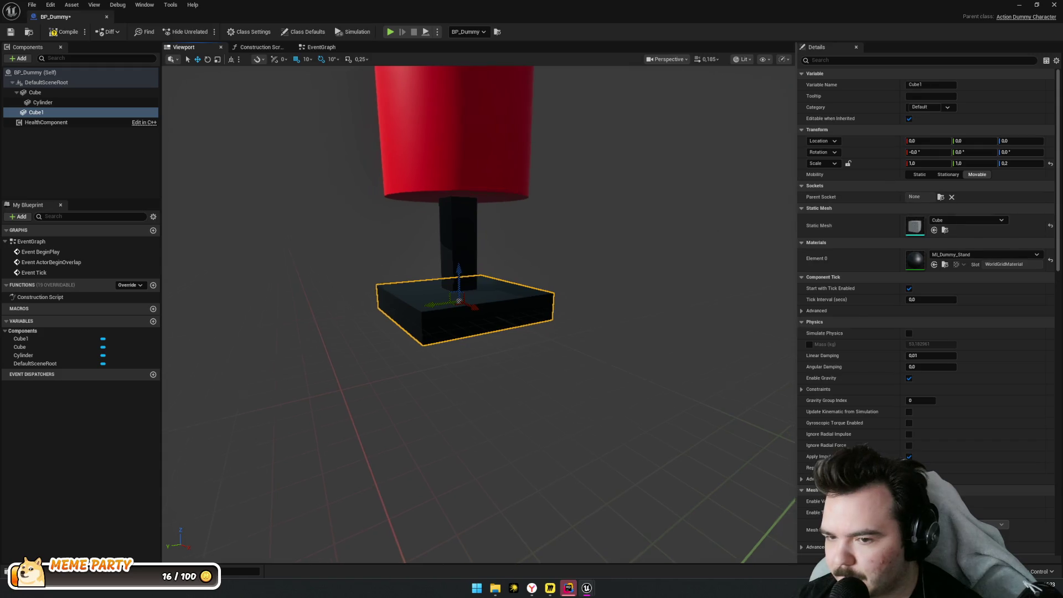
Nest the pole cube under the base slab and rename the slab Stand1
{"action": "left_click", "coordinate": [35, 111]}
{"action": "left_click_drag", "start_coordinate": [37, 95], "coordinate": [37, 112]}
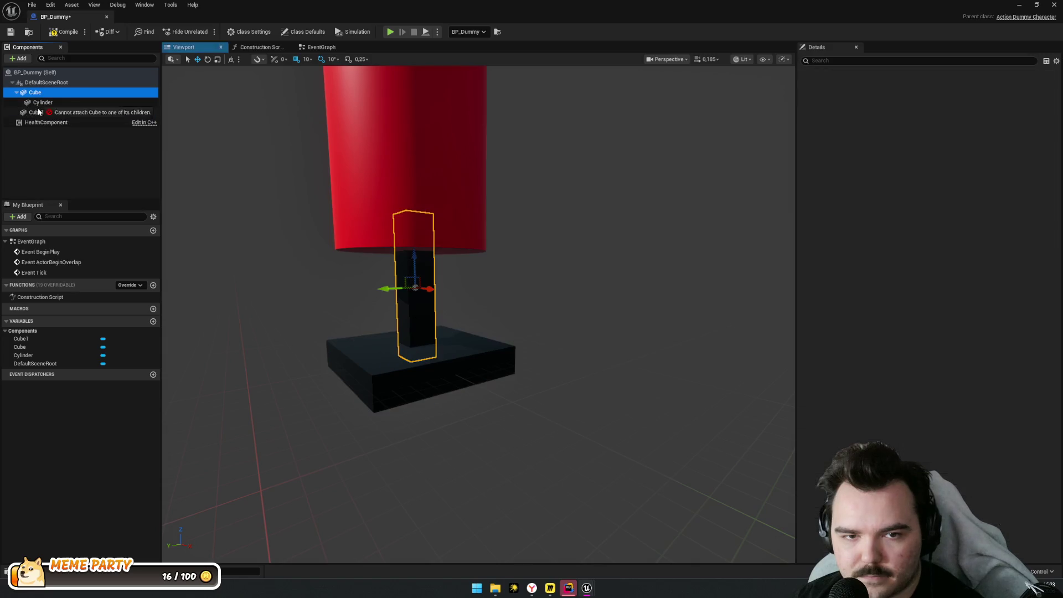
{"action": "left_click", "coordinate": [48, 147]}
{"action": "left_click", "coordinate": [50, 94]}
{"action": "key", "text": "F2"}
{"action": "type", "text": "Sta"}
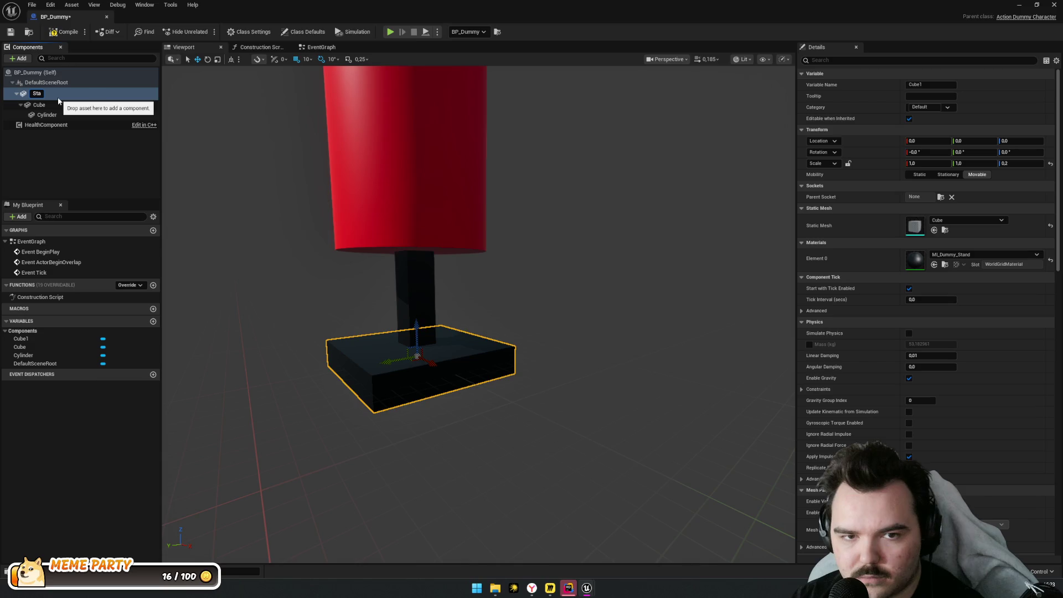
Rename the pole Stand2 and the cylinder Body, then compile BP_Dummy
{"action": "left_click", "coordinate": [59, 101]}
{"action": "key", "text": "F2"}
{"action": "type", "text": "2"}
{"action": "key", "text": "Return"}
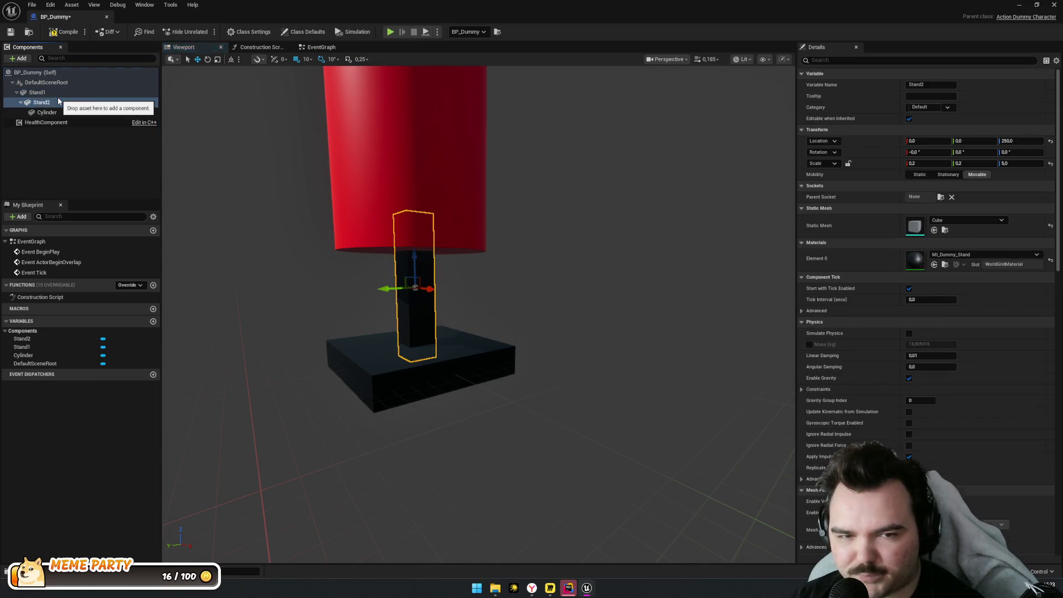
{"action": "key", "text": "Down"}
{"action": "key", "text": "F2"}
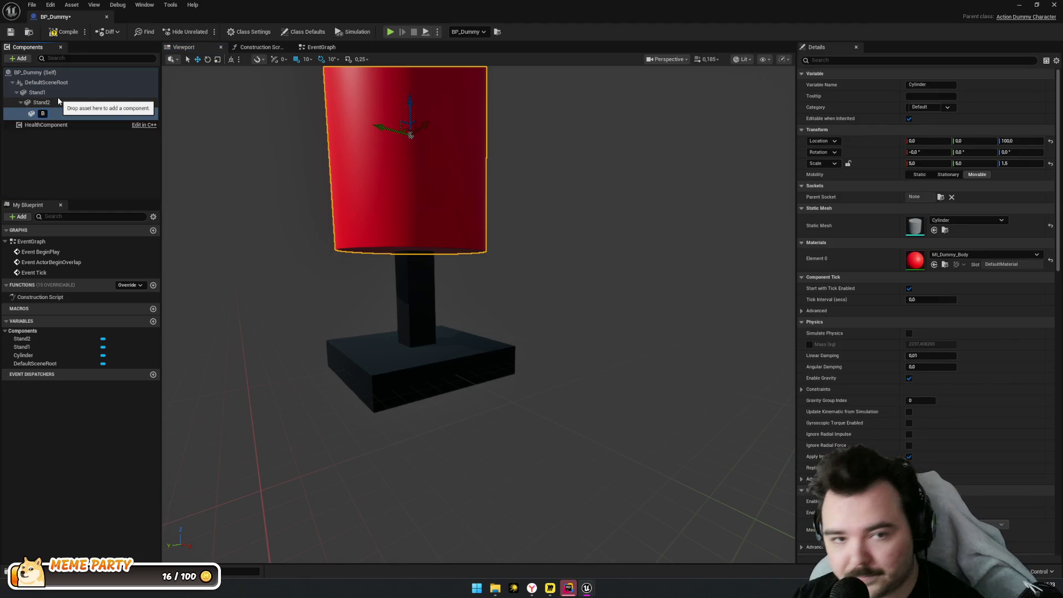
{"action": "type", "text": "ody"}
{"action": "key", "text": "Return"}
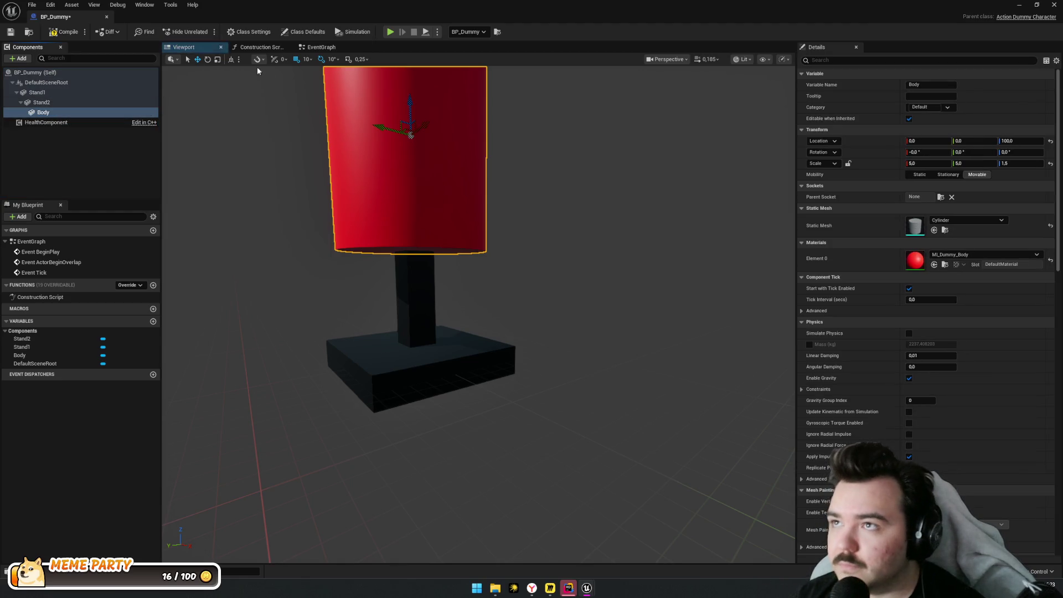
{"action": "left_click", "coordinate": [64, 32]}
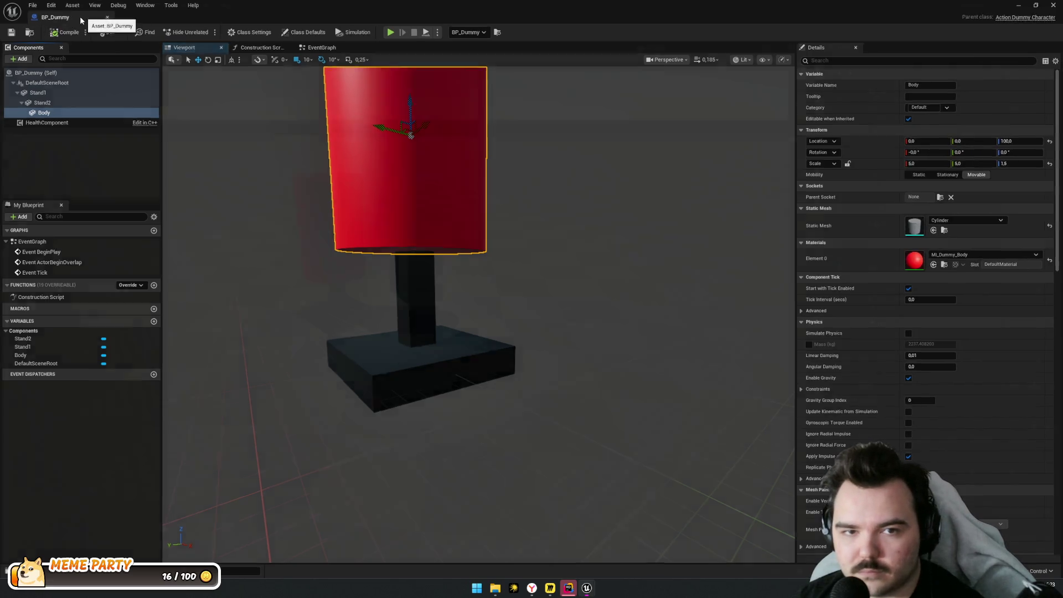
{"action": "key", "text": "alt+Tab"}
Set the L_Camp floor's Yaw rotation to 0
{"action": "key", "text": "f"}
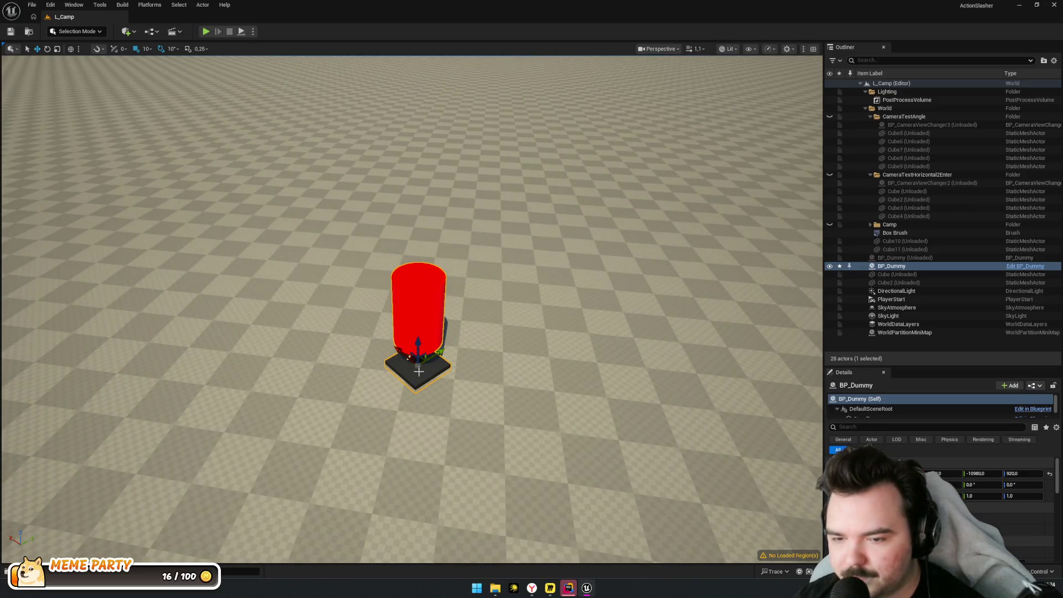
{"action": "mouse_move", "coordinate": [478, 370]}
{"action": "left_mouse_down"}
{"action": "mouse_move", "coordinate": [388, 332]}
{"action": "mouse_move", "coordinate": [477, 370]}
{"action": "left_mouse_up"}
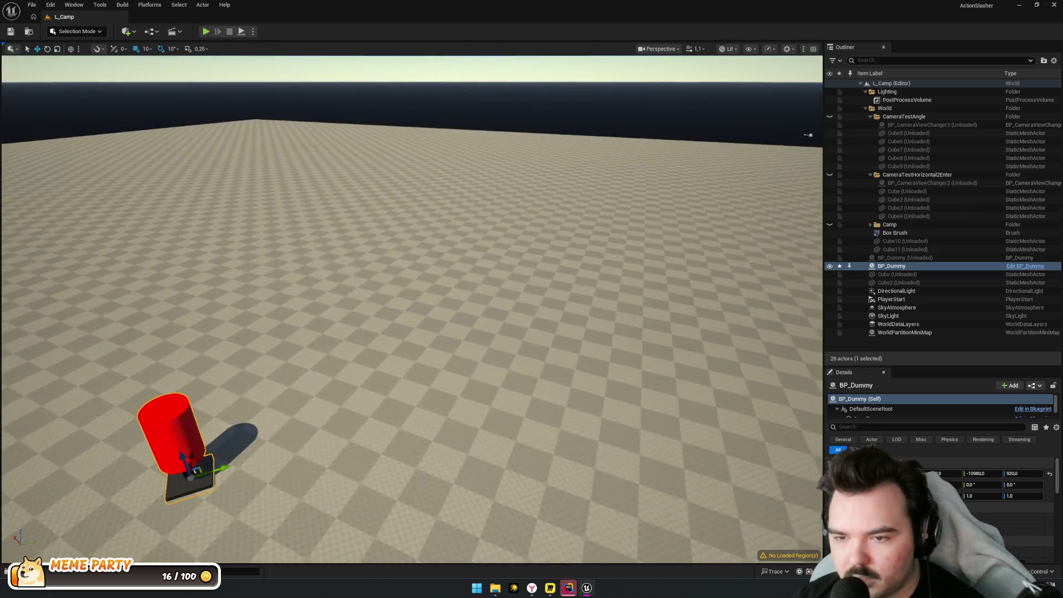
{"action": "left_click", "coordinate": [478, 369]}
{"action": "key", "text": "f"}
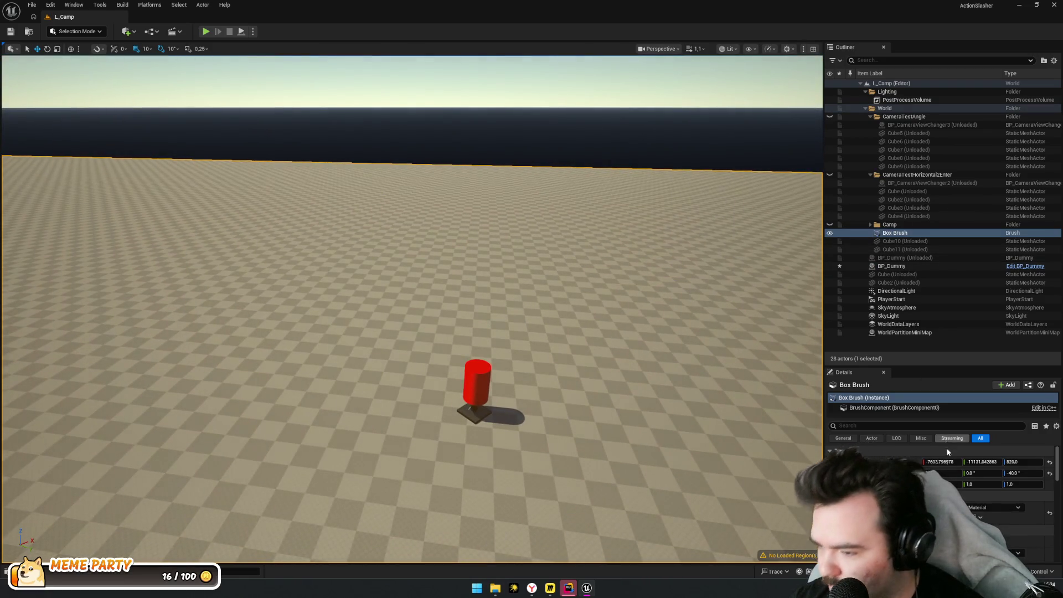
{"action": "type", "text": "0"}
{"action": "key", "text": "Return"}
{"action": "left_click_drag", "start_coordinate": [536, 233], "coordinate": [535, 233]}
{"action": "left_click_drag", "start_coordinate": [236, 102], "coordinate": [236, 102]}
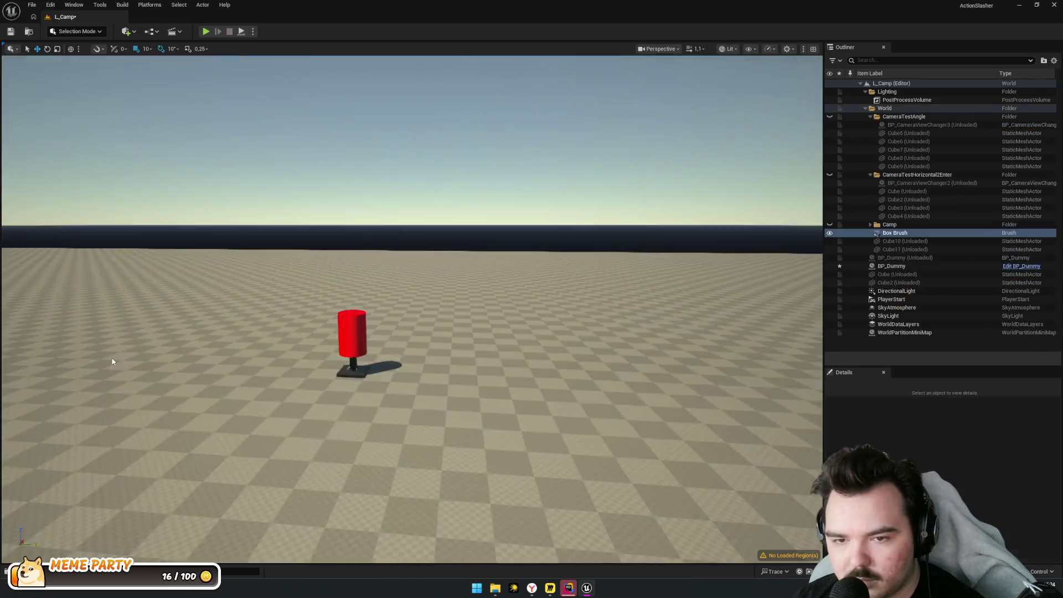
{"action": "left_click_drag", "start_coordinate": [113, 361], "coordinate": [112, 362]}
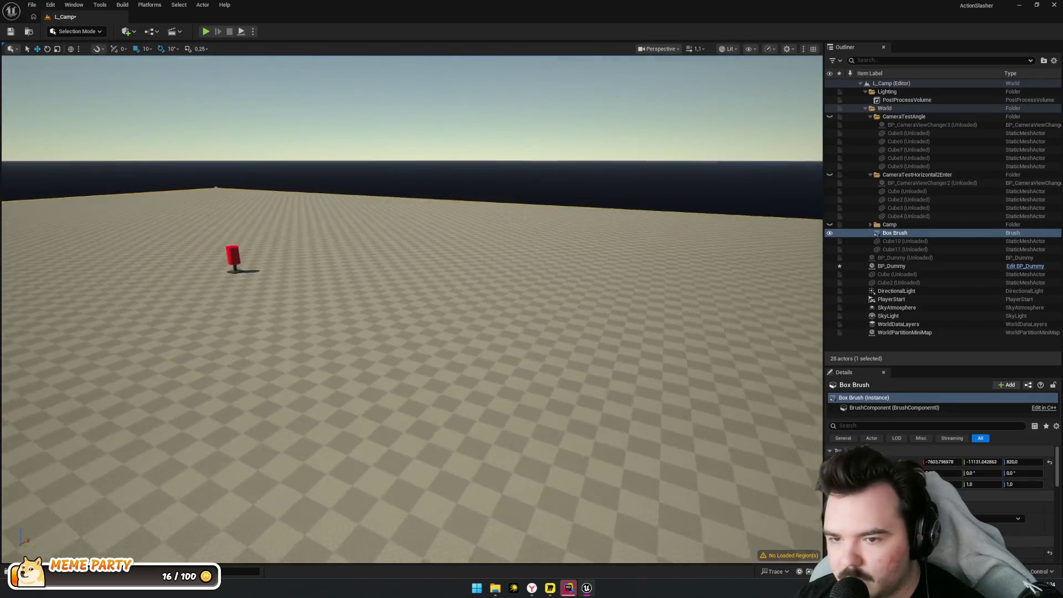
{"action": "key", "text": "f"}
{"action": "left_click_drag", "start_coordinate": [421, 432], "coordinate": [421, 432]}
Force-load the unloaded BP_Dummy in the Outliner and delete the duplicate
{"action": "left_click", "coordinate": [922, 243]}
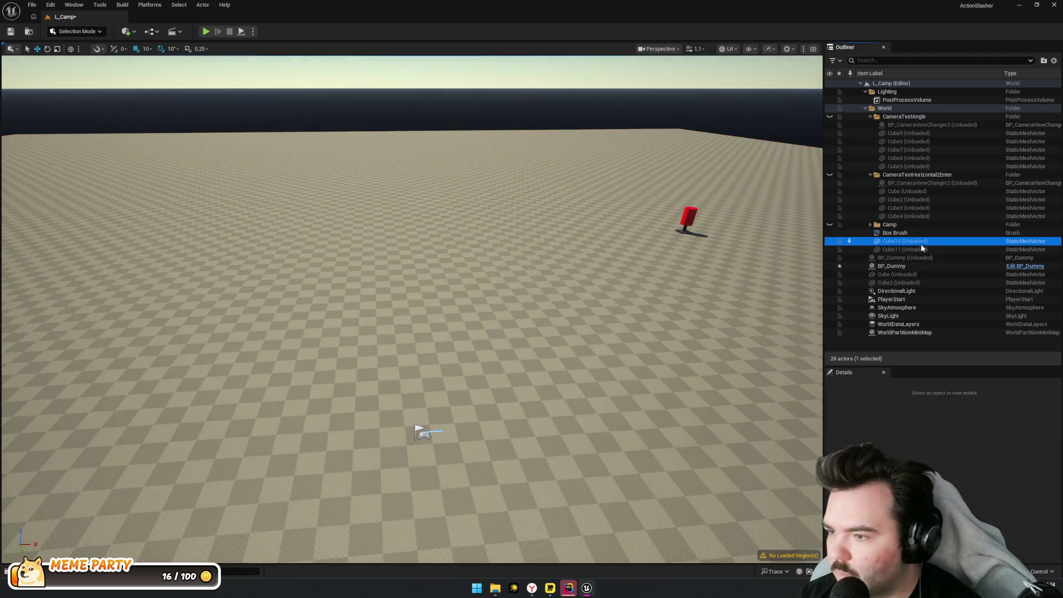
{"action": "left_click", "coordinate": [923, 158]}
{"action": "key", "text": "Left"}
{"action": "key", "text": "Left"}
{"action": "key", "text": "Left"}
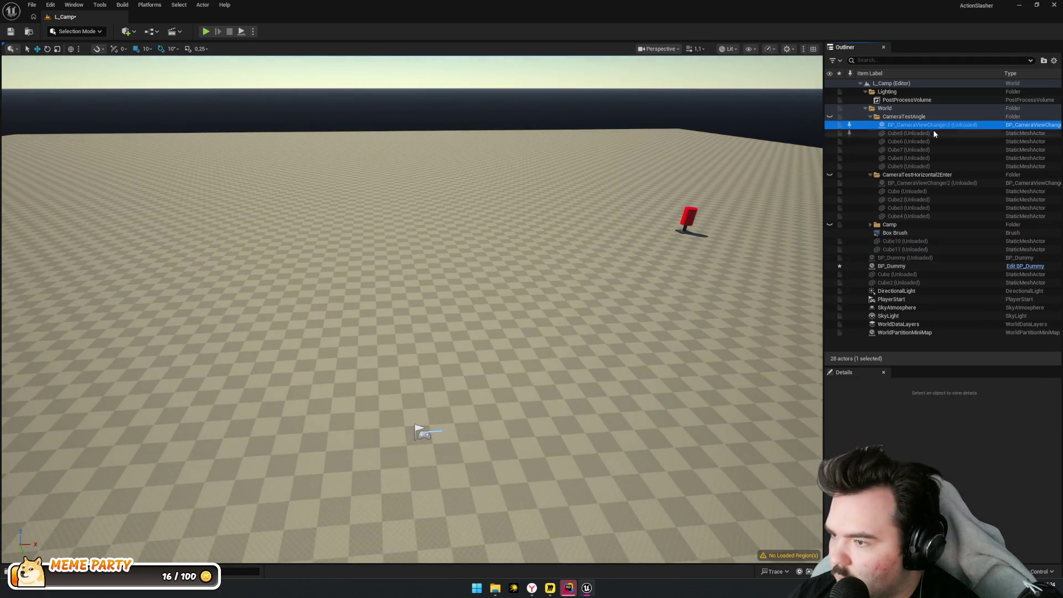
{"action": "key", "text": "Down"}
{"action": "key", "text": "Down"}
{"action": "key", "text": "Down"}
{"action": "key", "text": "Down"}
{"action": "key", "text": "Down"}
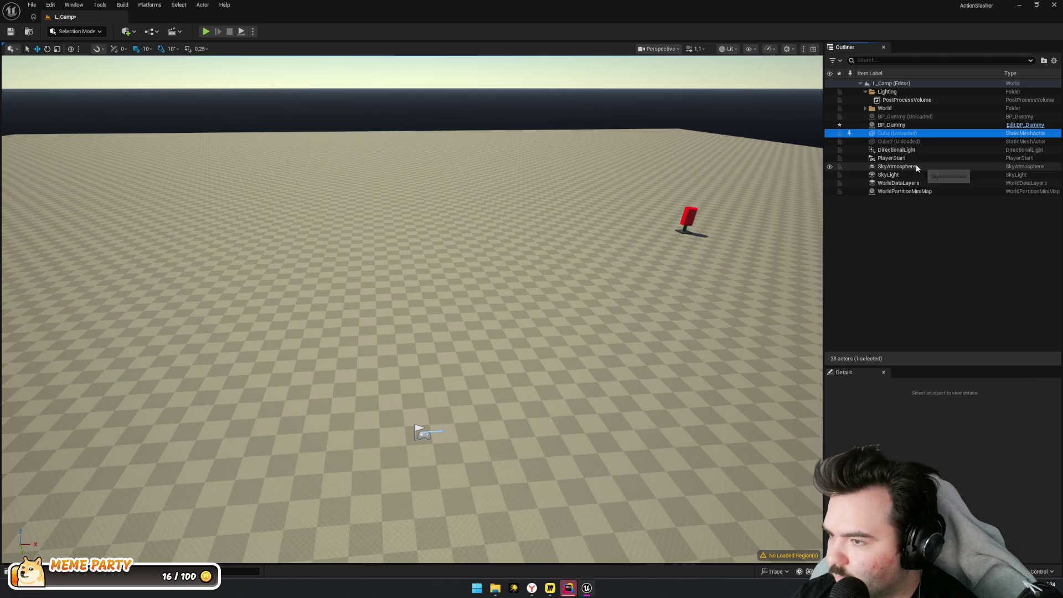
{"action": "left_click", "coordinate": [925, 116]}
{"action": "right_click", "coordinate": [925, 117]}
{"action": "left_click", "coordinate": [950, 180]}
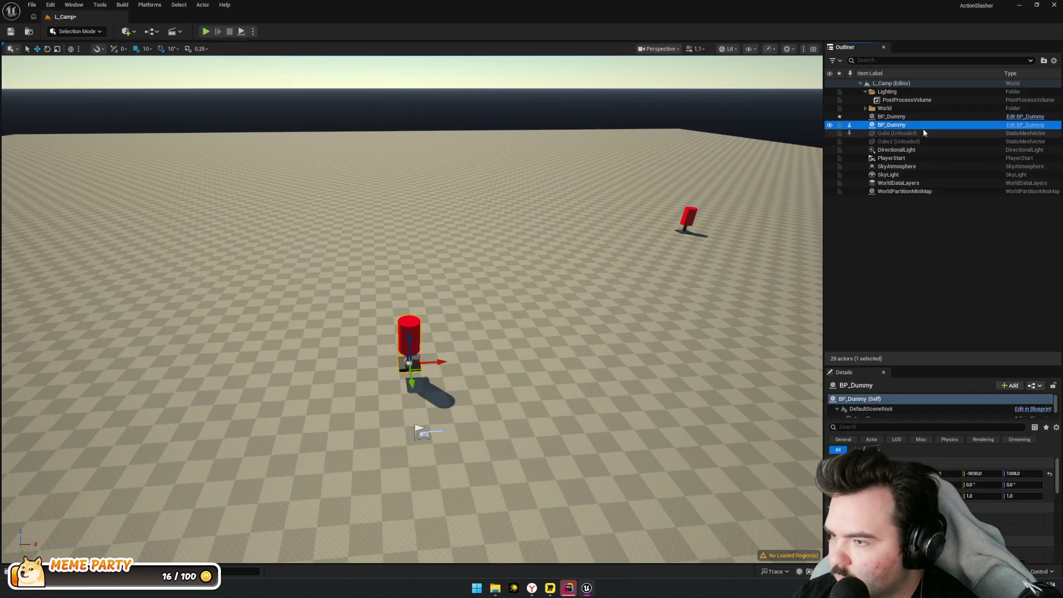
{"action": "left_click", "coordinate": [901, 126]}
{"action": "key", "text": "Delete"}
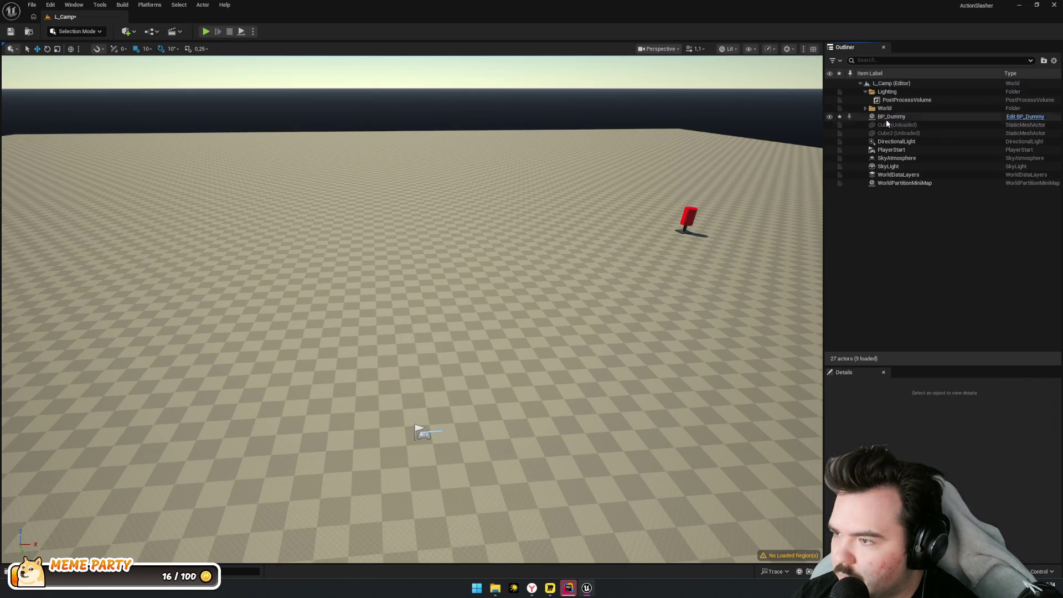
Move the remaining BP_Dummy near the player start and save L_Camp
{"action": "left_click", "coordinate": [886, 116]}
{"action": "left_click_drag", "start_coordinate": [697, 233], "coordinate": [543, 436]}
{"action": "mouse_move", "coordinate": [523, 402]}
{"action": "left_mouse_down"}
{"action": "mouse_move", "coordinate": [527, 349]}
{"action": "mouse_move", "coordinate": [520, 399]}
{"action": "mouse_move", "coordinate": [587, 404]}
{"action": "left_mouse_up"}
{"action": "key", "text": "ctrl+s"}
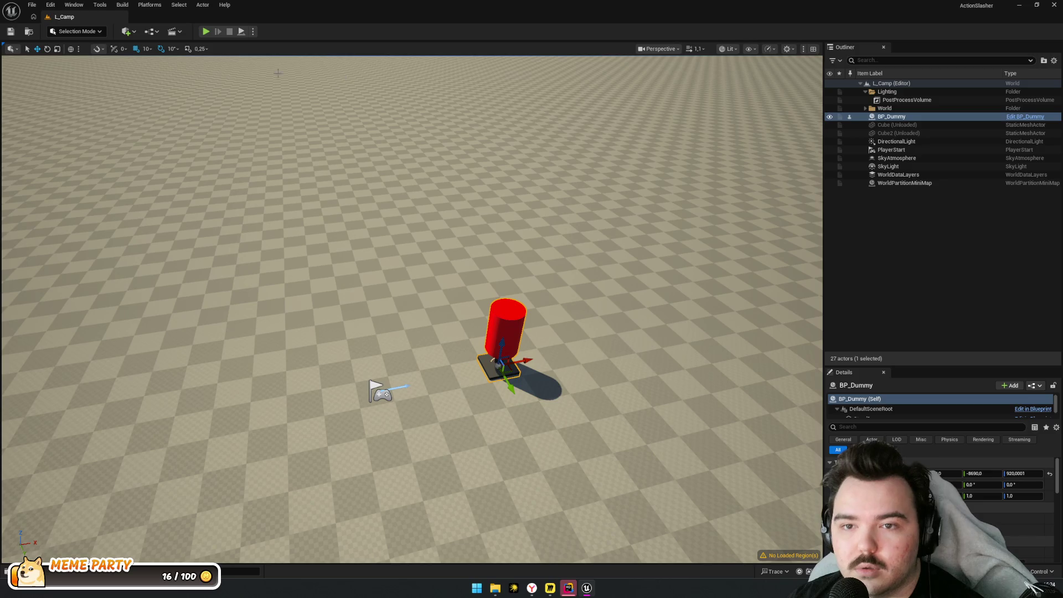
Briefly play-test L_Camp, then show the Dummy folder in the Content Drawer
{"action": "left_click", "coordinate": [205, 32]}
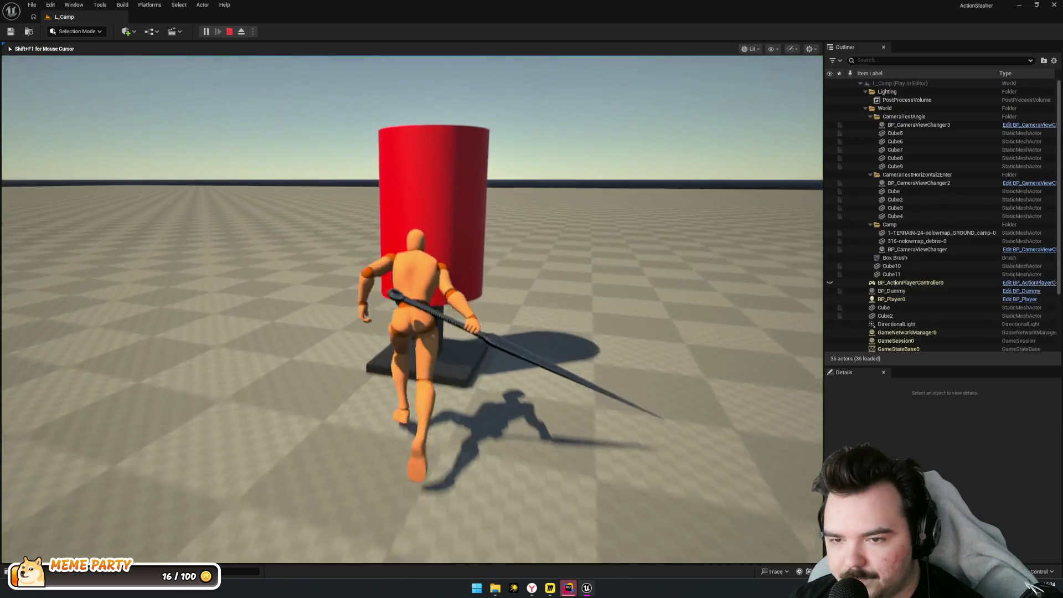
{"action": "key", "text": "Escape"}
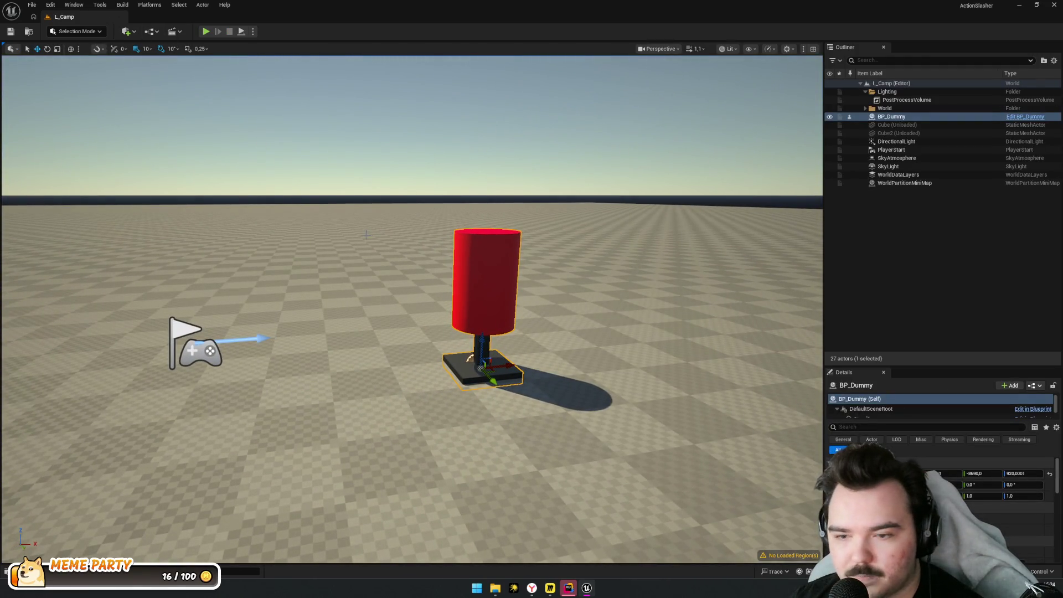
{"action": "key", "text": "ctrl+space"}
{"action": "key", "text": "alt+Left"}
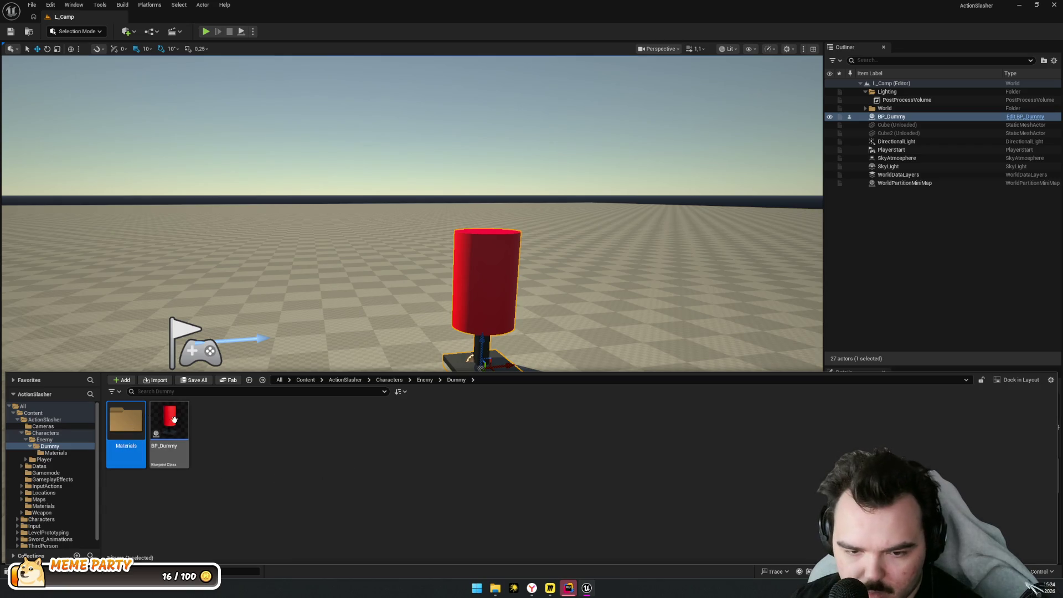
Open BP_Dummy and scale Stand1 to 0.5 × 0.5 × 0.1 for a flat base
{"action": "double_click", "coordinate": [173, 424]}
{"action": "left_click", "coordinate": [46, 82]}
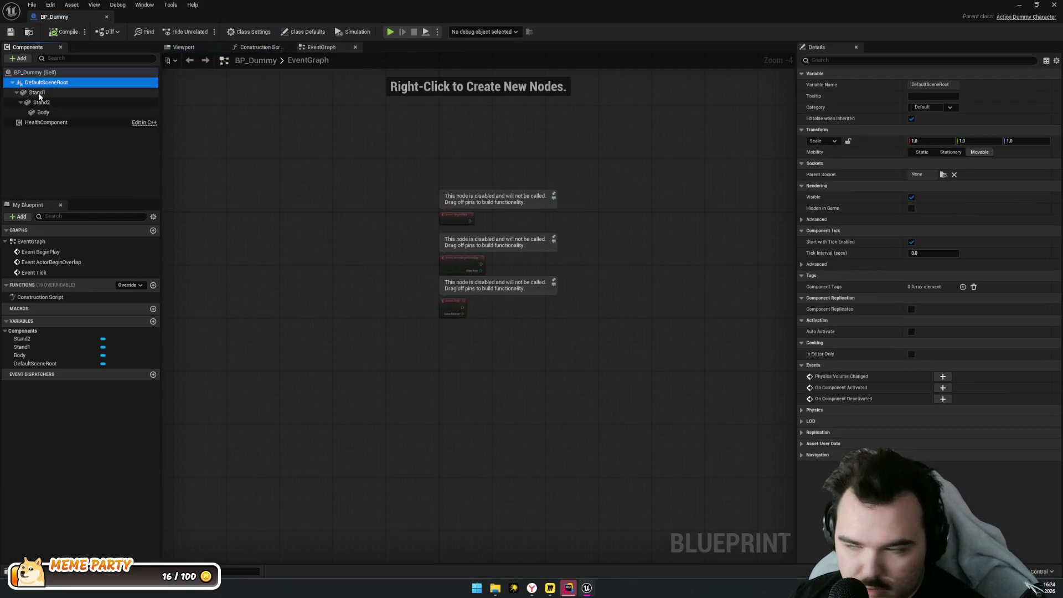
{"action": "left_click", "coordinate": [37, 93]}
{"action": "left_click", "coordinate": [46, 83]}
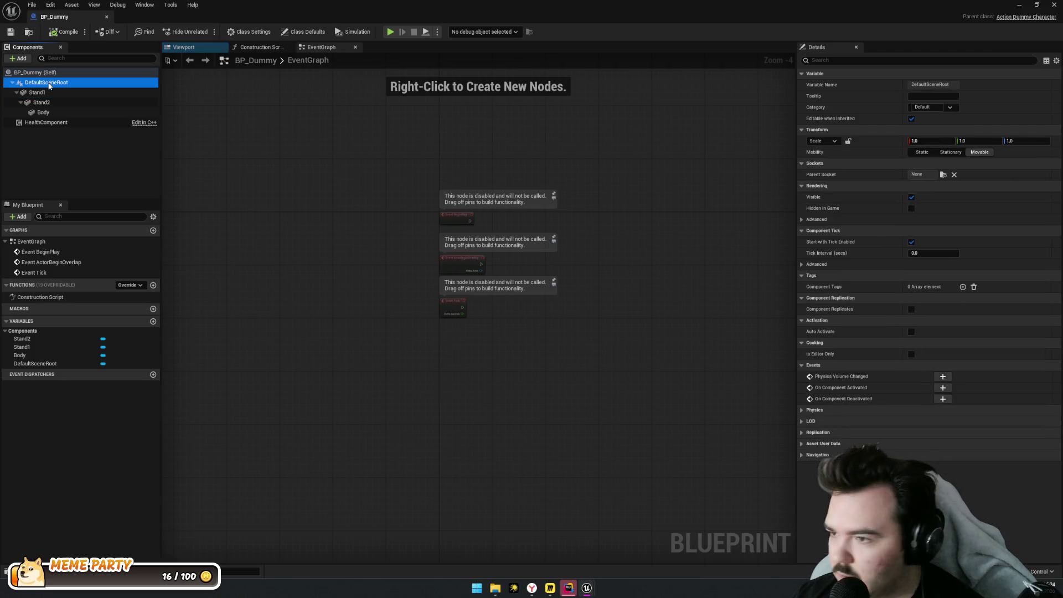
{"action": "left_click", "coordinate": [22, 93]}
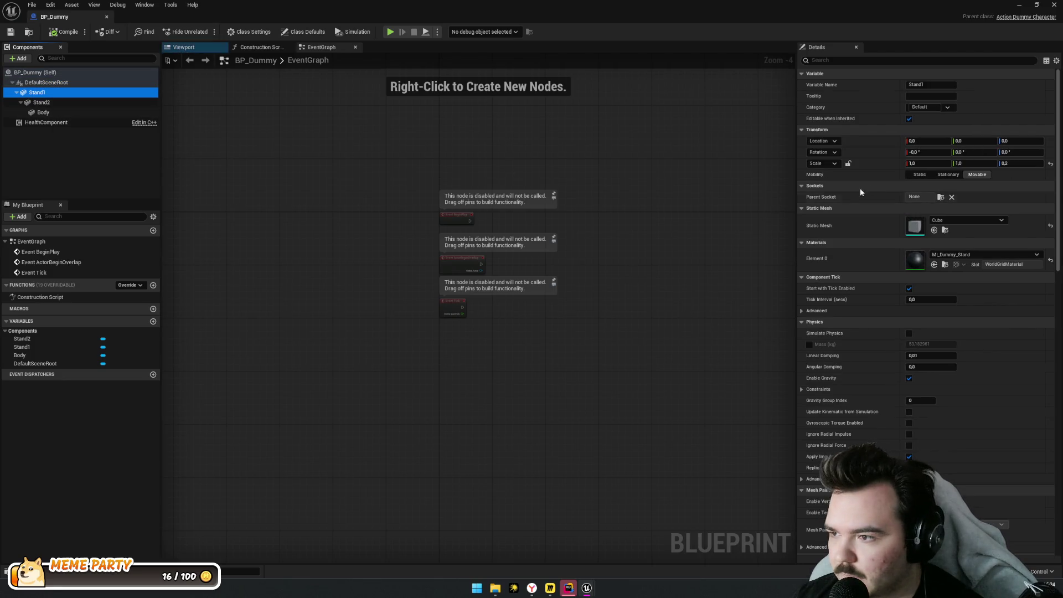
{"action": "left_click", "coordinate": [933, 164]}
{"action": "type", "text": "0.5"}
{"action": "key", "text": "Tab"}
{"action": "type", "text": "0.5"}
{"action": "key", "text": "Return"}
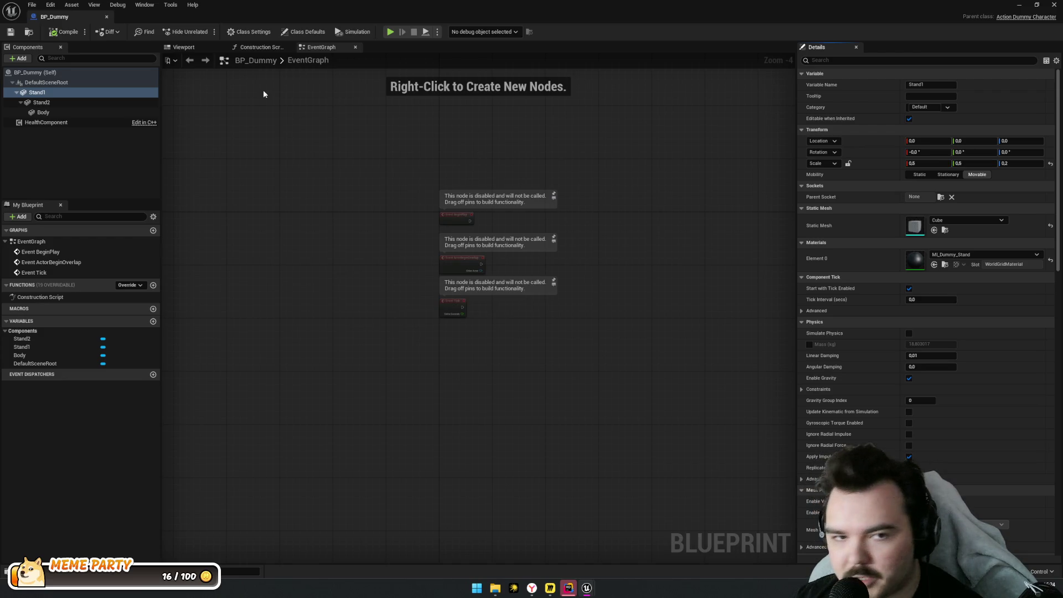
Set the red Body's Z scale to 3, raise it to 220, compile, and return to L_Camp
{"action": "left_click", "coordinate": [184, 48]}
{"action": "left_click_drag", "start_coordinate": [583, 247], "coordinate": [596, 247]}
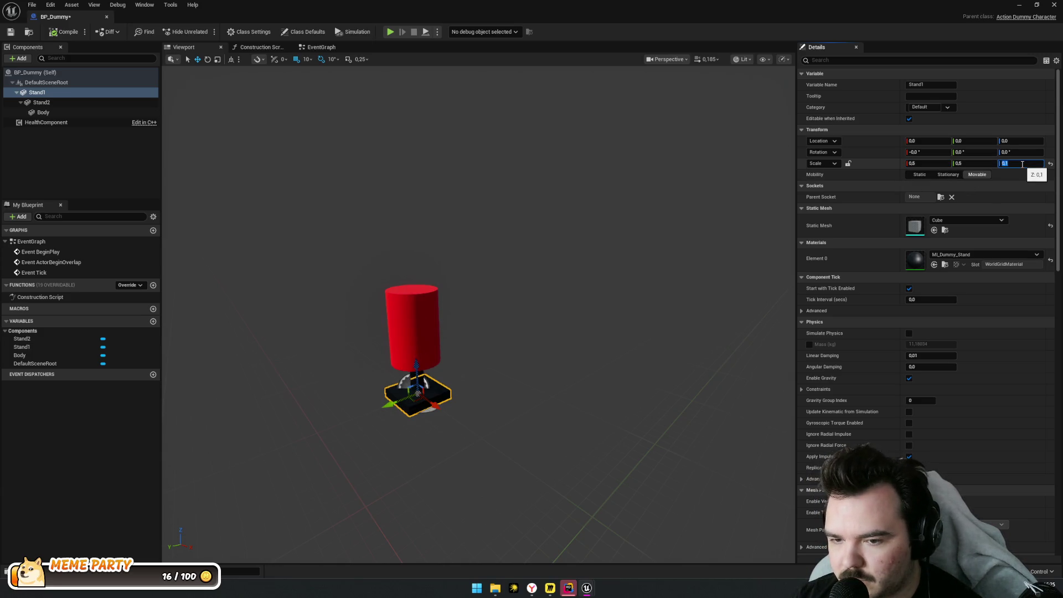
{"action": "left_click_drag", "start_coordinate": [554, 332], "coordinate": [554, 310]}
{"action": "left_click_drag", "start_coordinate": [602, 253], "coordinate": [602, 248]}
{"action": "left_click", "coordinate": [413, 264]}
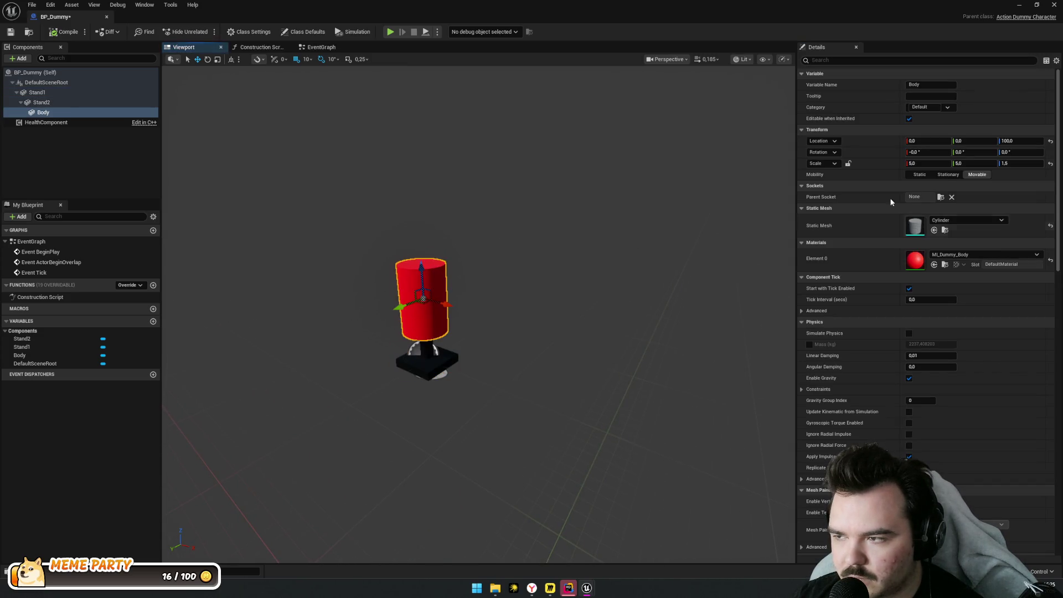
{"action": "left_click", "coordinate": [1023, 164]}
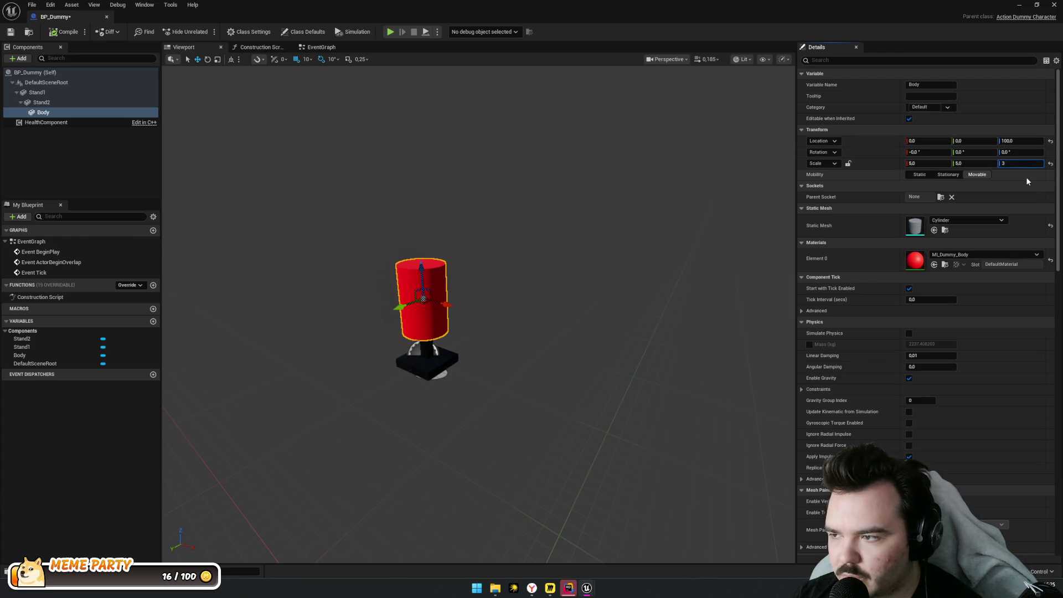
{"action": "key", "text": "Return"}
{"action": "mouse_move", "coordinate": [421, 274]}
{"action": "left_mouse_down"}
{"action": "mouse_move", "coordinate": [420, 179]}
{"action": "mouse_move", "coordinate": [423, 233]}
{"action": "left_mouse_up"}
{"action": "left_click", "coordinate": [541, 266]}
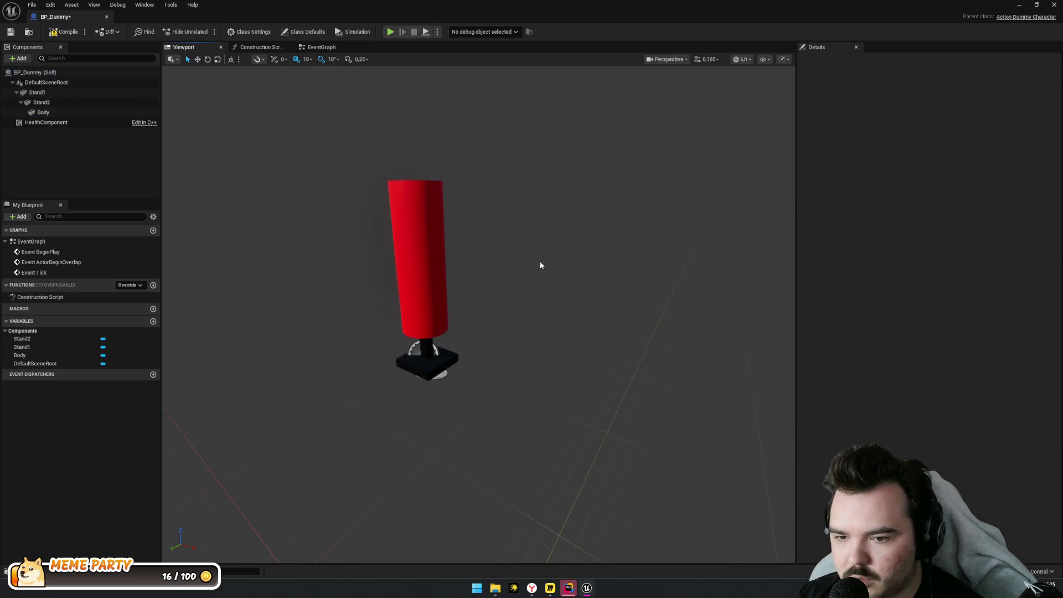
{"action": "left_click", "coordinate": [66, 31]}
{"action": "key", "text": "alt+Tab"}
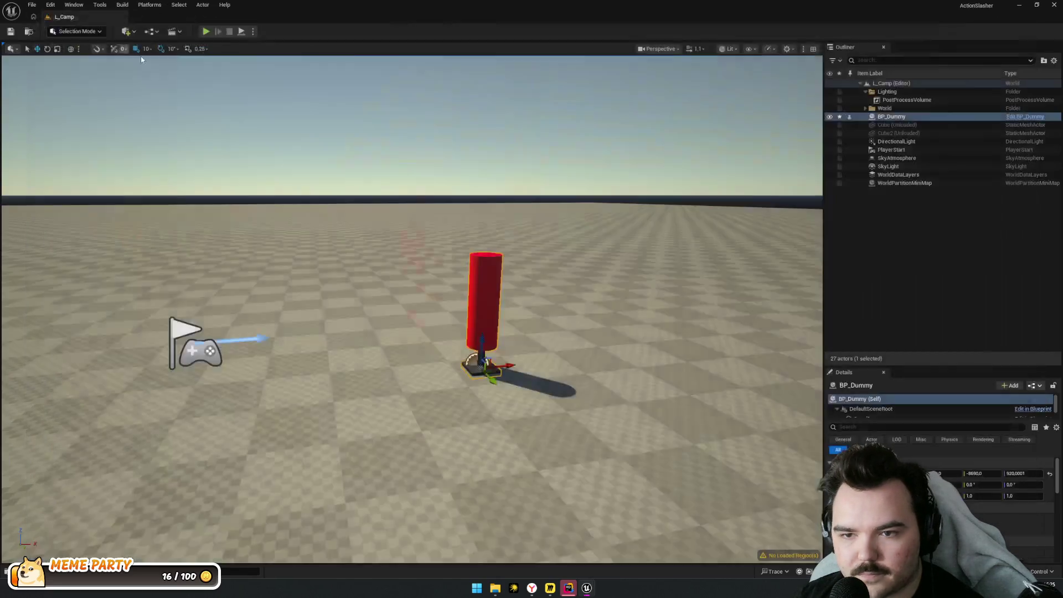
Play-test L_Camp, hitting the dummy with a three-swing sword combo, then stop
{"action": "left_click", "coordinate": [206, 31]}
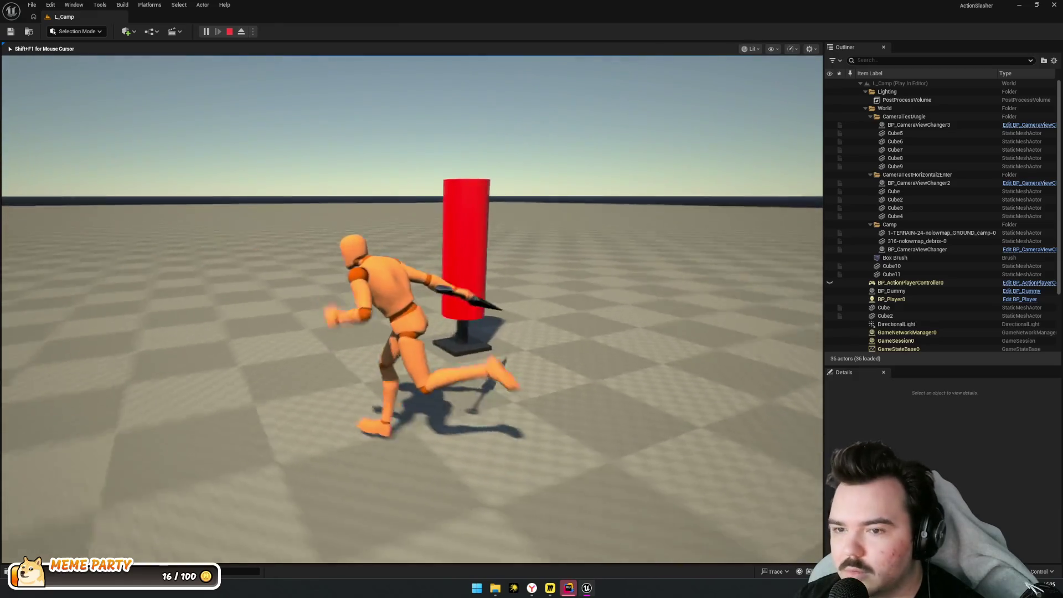
{"action": "left_click", "coordinate": [412, 309]}
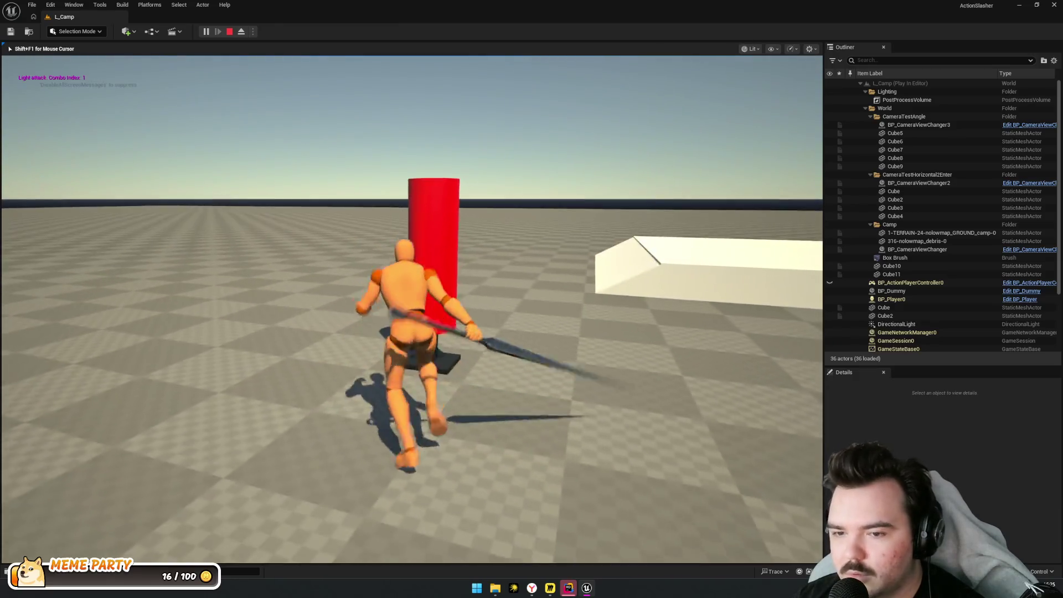
{"action": "left_click", "coordinate": [412, 309]}
{"action": "left_click", "coordinate": [412, 309]}
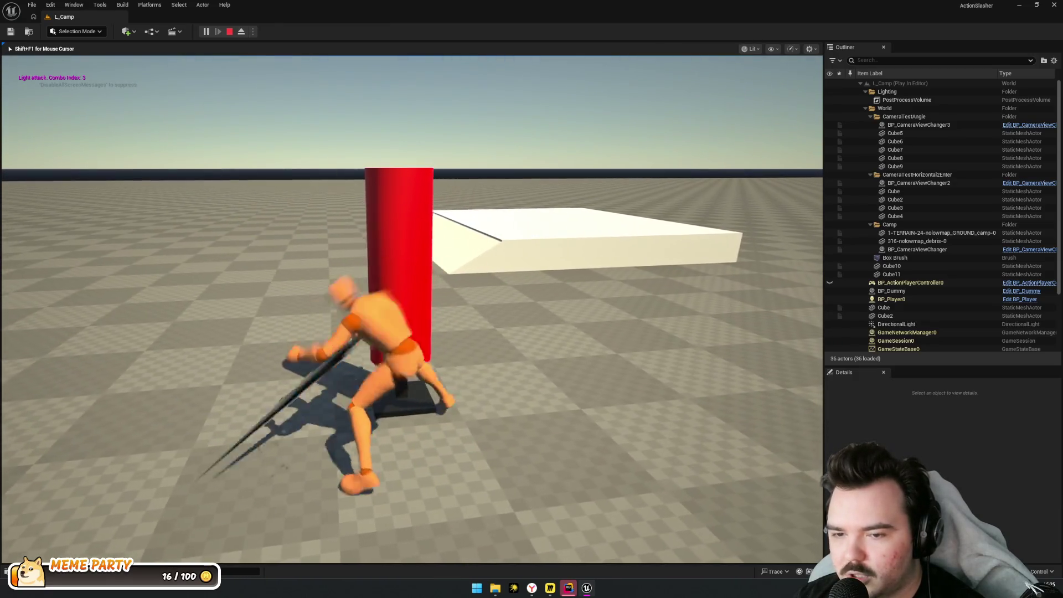
{"action": "key", "text": "Escape"}
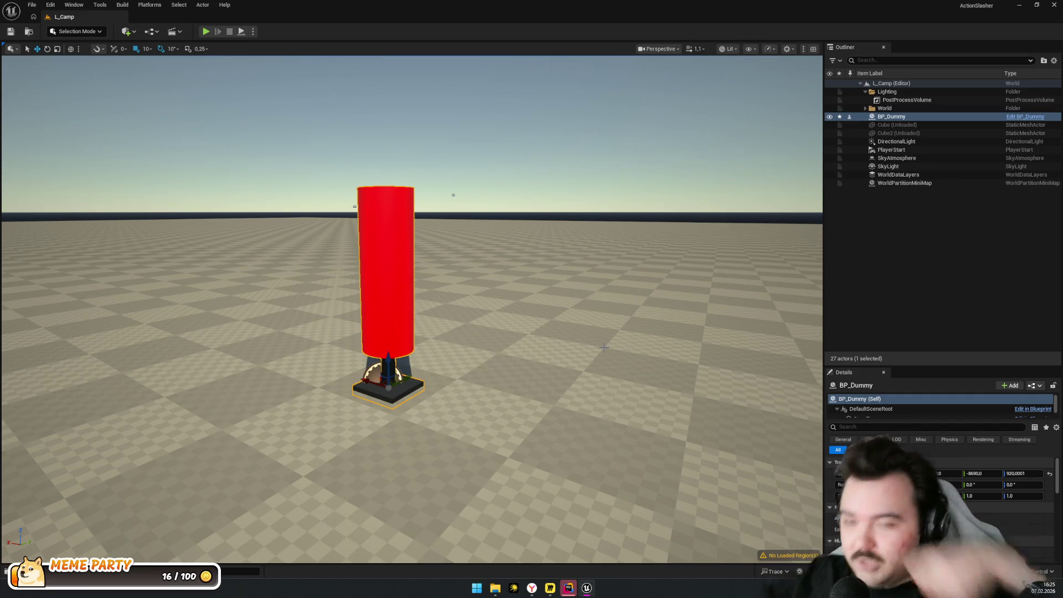
{"action": "left_click_drag", "start_coordinate": [454, 195], "coordinate": [524, 308]}
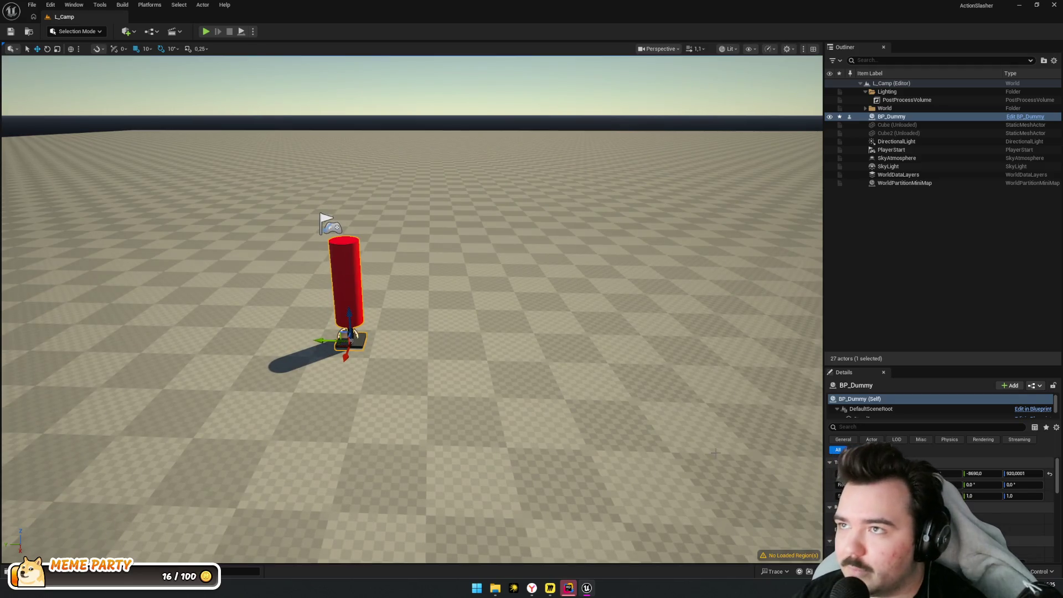
{"action": "left_click", "coordinate": [898, 291]}
{"action": "left_click_drag", "start_coordinate": [609, 288], "coordinate": [606, 353]}
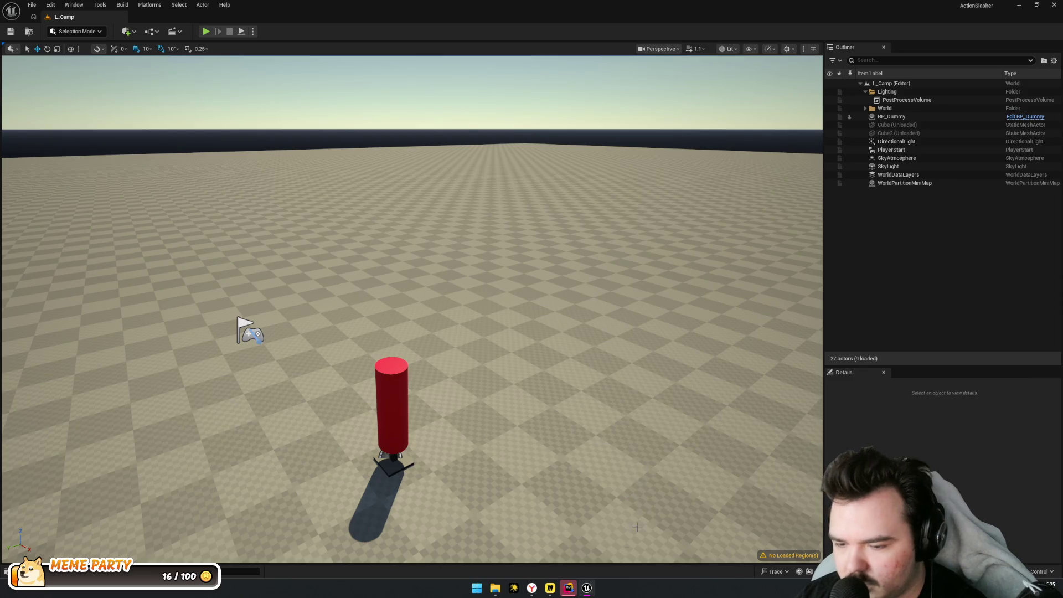
Run a Live Coding rebuild from Rider with Ctrl+Alt+F11, then bring up the Miro board
{"action": "left_click", "coordinate": [577, 593]}
{"action": "key", "text": "ctrl+alt+F11"}
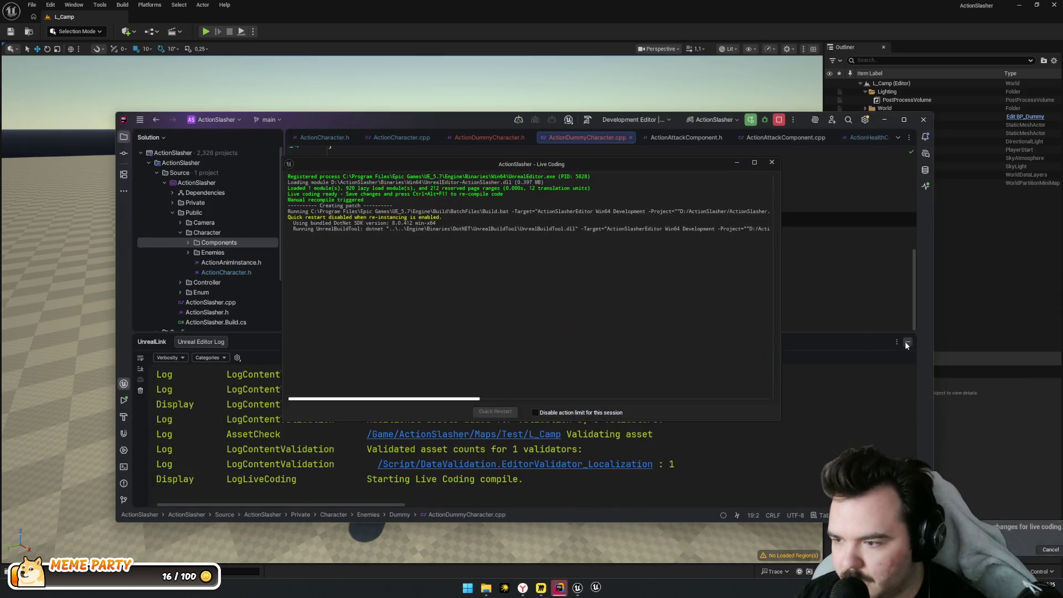
{"action": "left_click", "coordinate": [839, 231]}
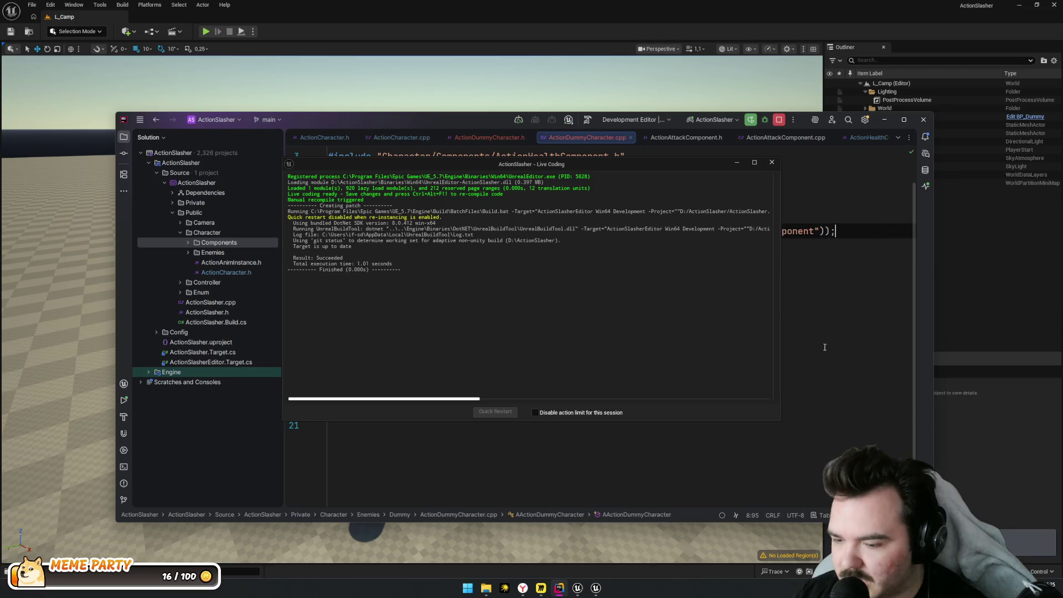
{"action": "left_click", "coordinate": [541, 588]}
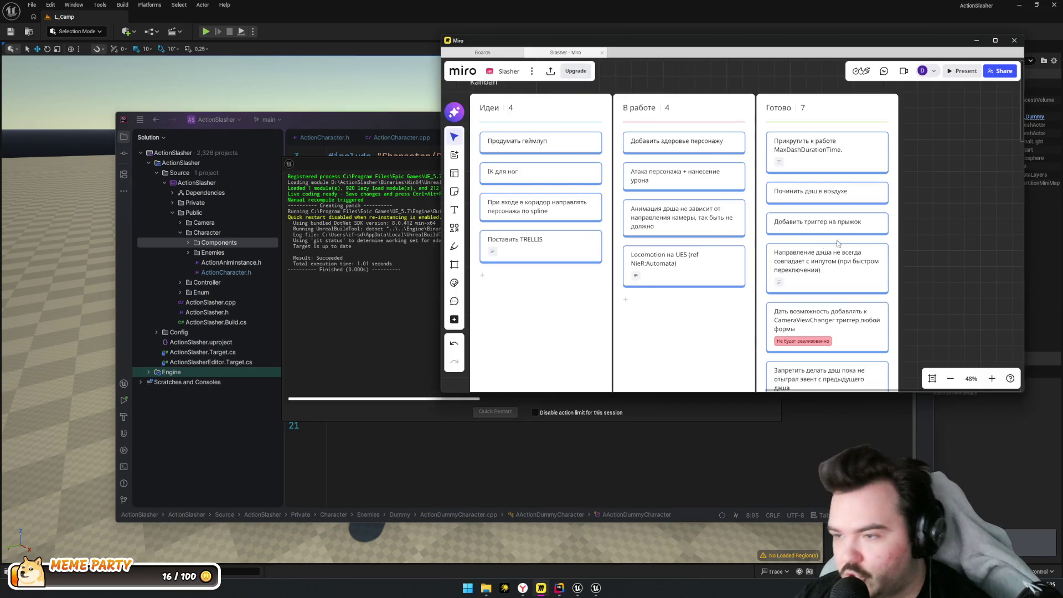
Review the Slasher Kanban board, checking the dash cards in the Готово column
{"action": "scroll", "coordinate": [969, 202], "scroll_direction": "up", "scroll_amount": 3}
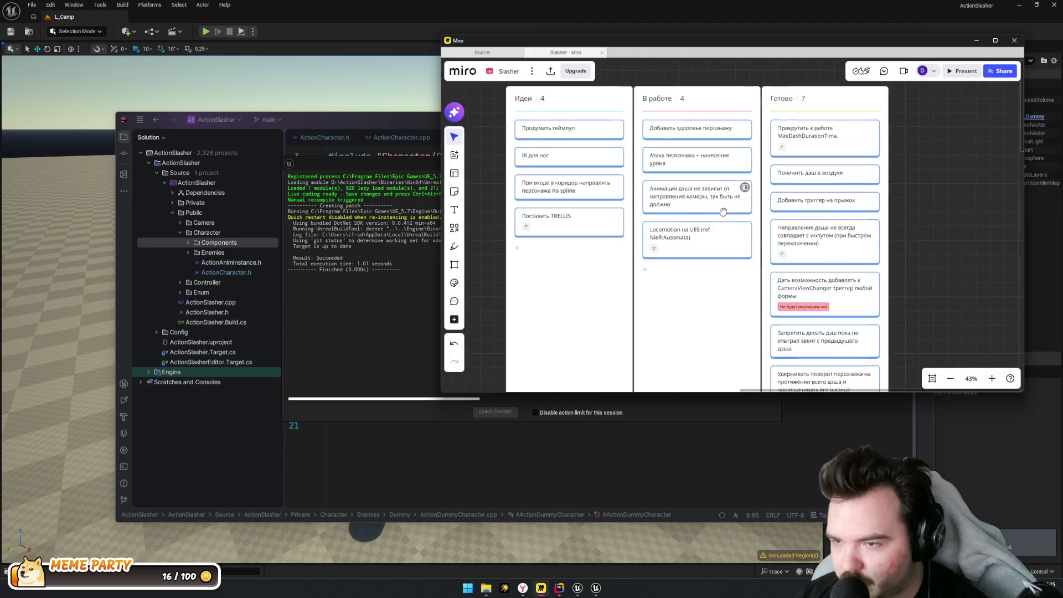
{"action": "scroll", "coordinate": [685, 232], "scroll_direction": "down", "scroll_amount": 1}
{"action": "scroll", "coordinate": [685, 232], "scroll_direction": "up", "scroll_amount": 3}
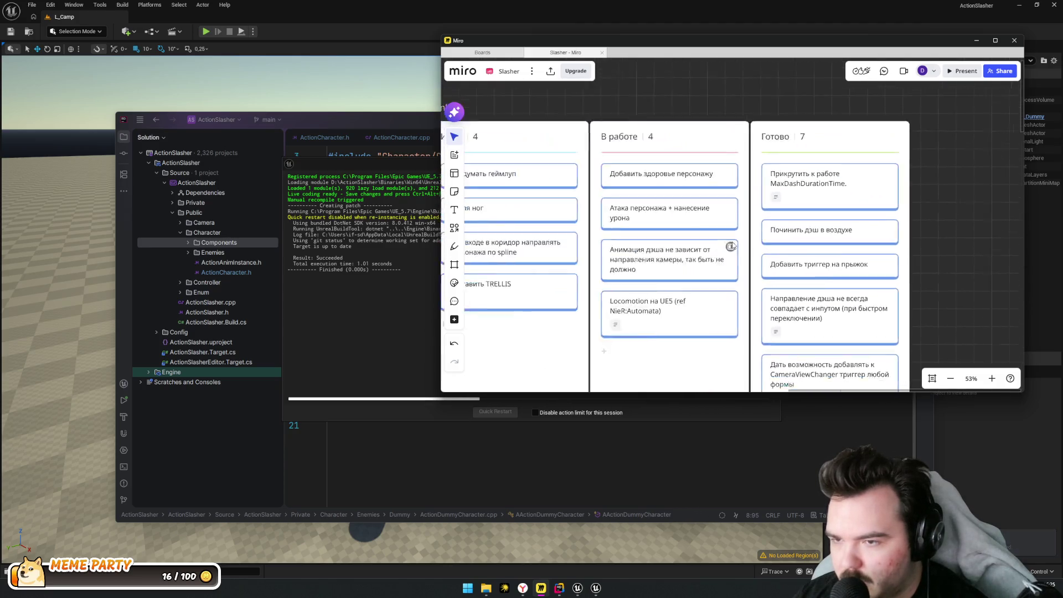
{"action": "scroll", "coordinate": [640, 168], "scroll_direction": "right", "scroll_amount": 1}
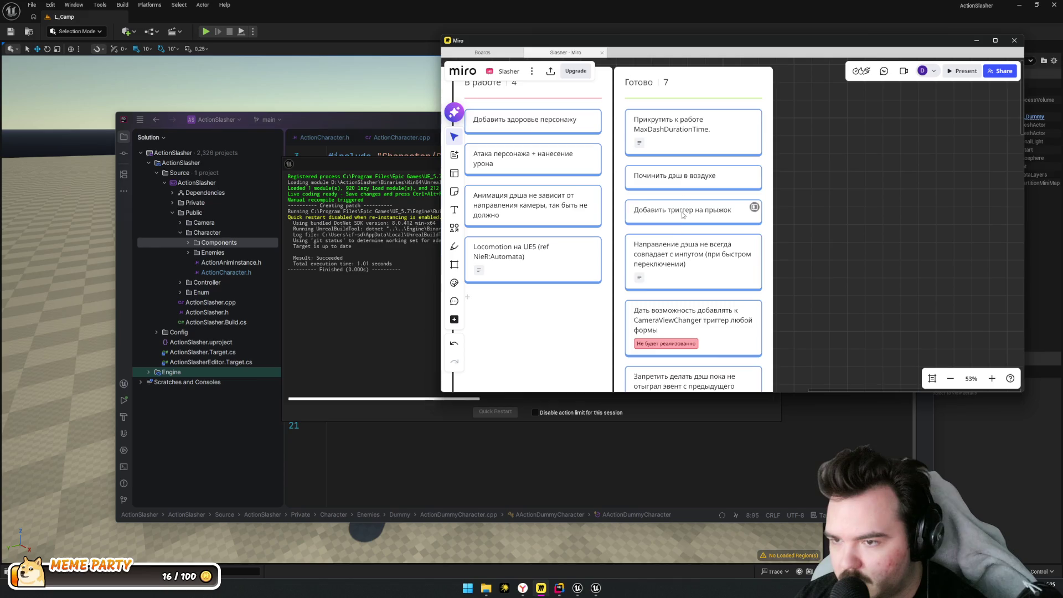
{"action": "left_click", "coordinate": [665, 133]}
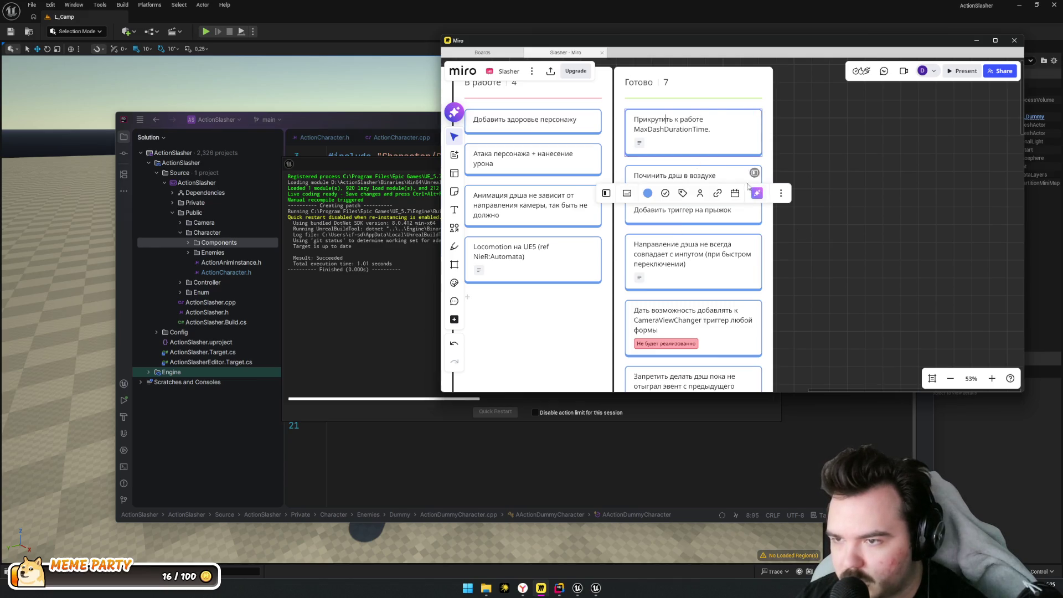
{"action": "left_click", "coordinate": [684, 229]}
{"action": "left_click", "coordinate": [743, 260]}
{"action": "left_click", "coordinate": [843, 252]}
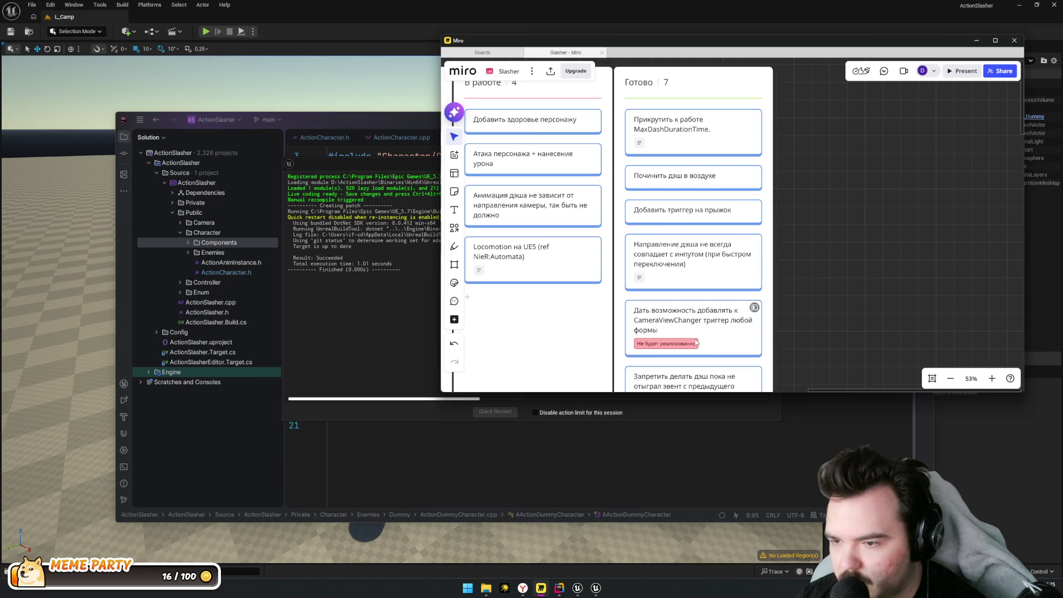
{"action": "scroll", "coordinate": [787, 277], "scroll_direction": "down", "scroll_amount": 1}
{"action": "scroll", "coordinate": [730, 301], "scroll_direction": "up", "scroll_amount": 2}
{"action": "scroll", "coordinate": [730, 301], "scroll_direction": "left", "scroll_amount": 2}
{"action": "scroll", "coordinate": [641, 216], "scroll_direction": "left", "scroll_amount": 3}
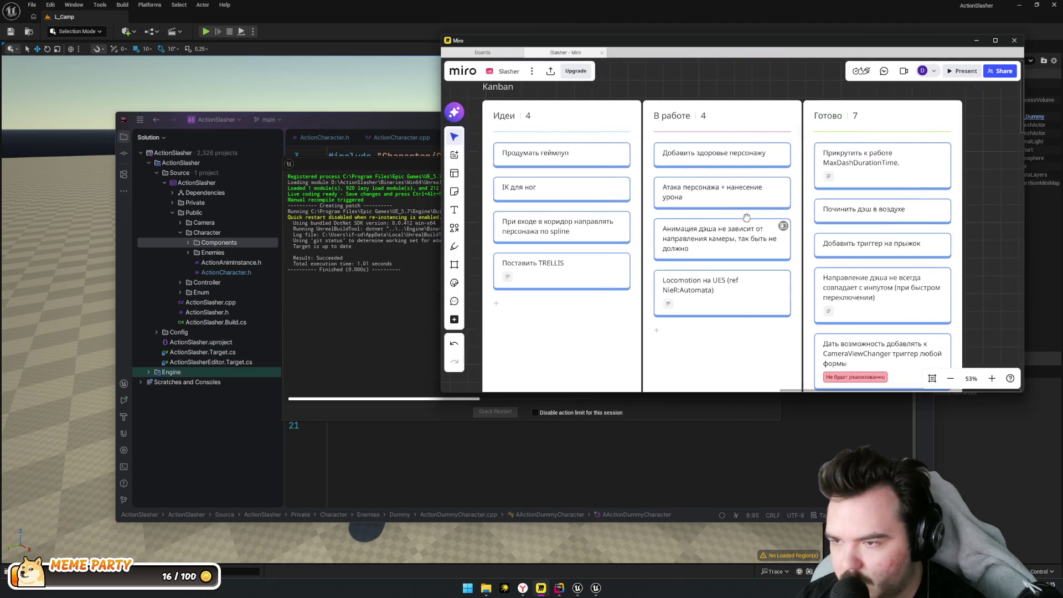
Move the Добавить здоровье персонажу card to Готово and select the Атака персонажа card's text
{"action": "left_click_drag", "start_coordinate": [692, 158], "coordinate": [892, 166]}
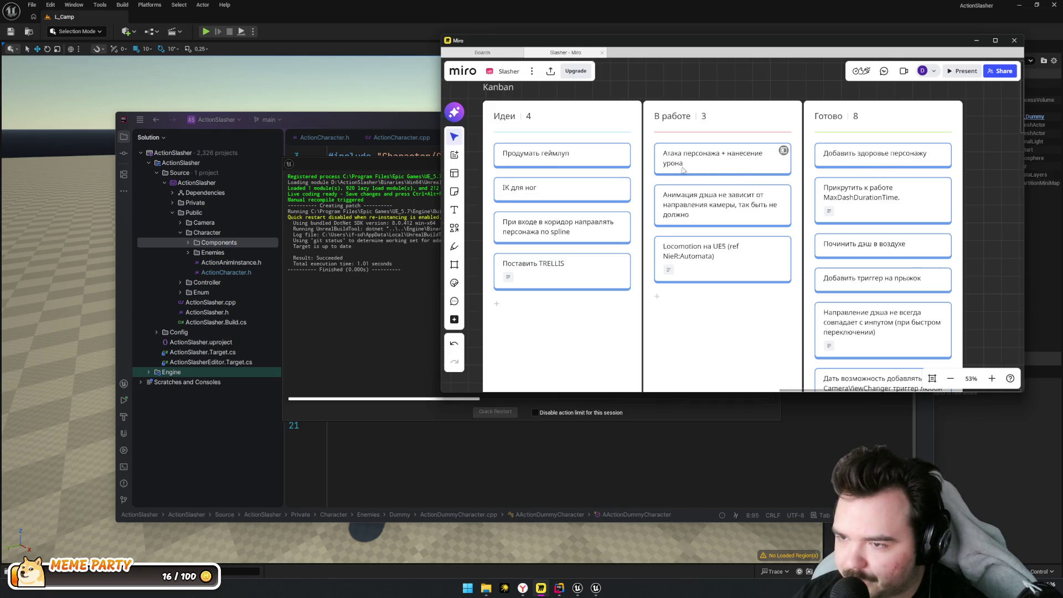
{"action": "left_click", "coordinate": [668, 157]}
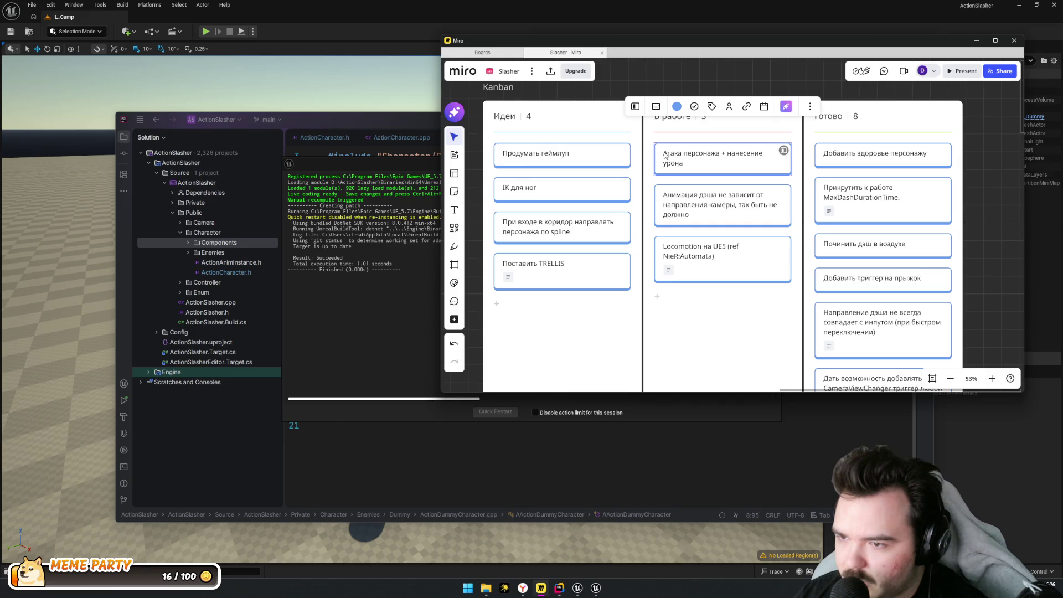
{"action": "left_click", "coordinate": [687, 170]}
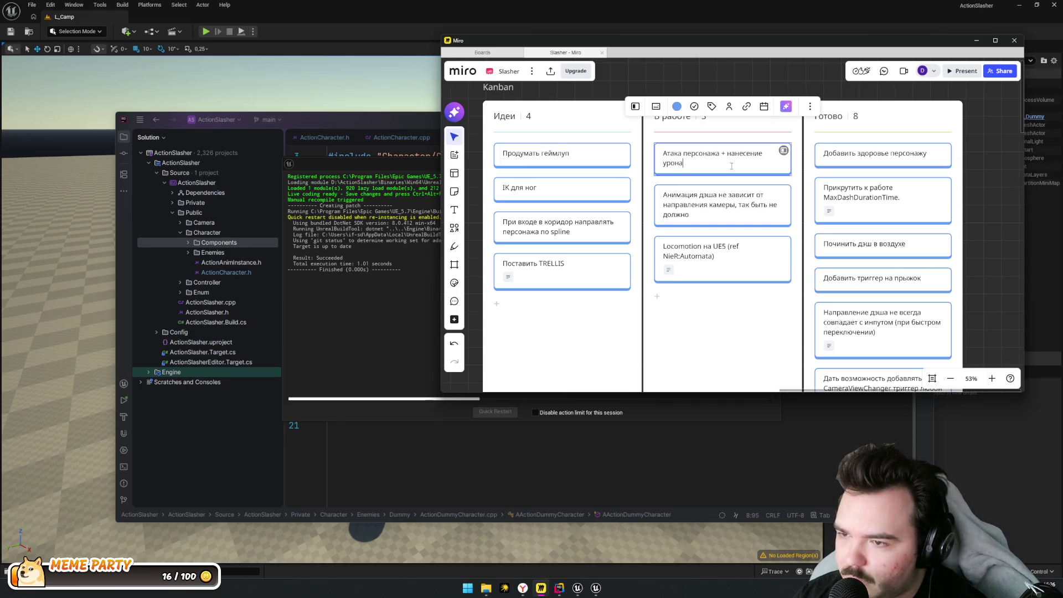
{"action": "left_click_drag", "start_coordinate": [731, 165], "coordinate": [630, 133]}
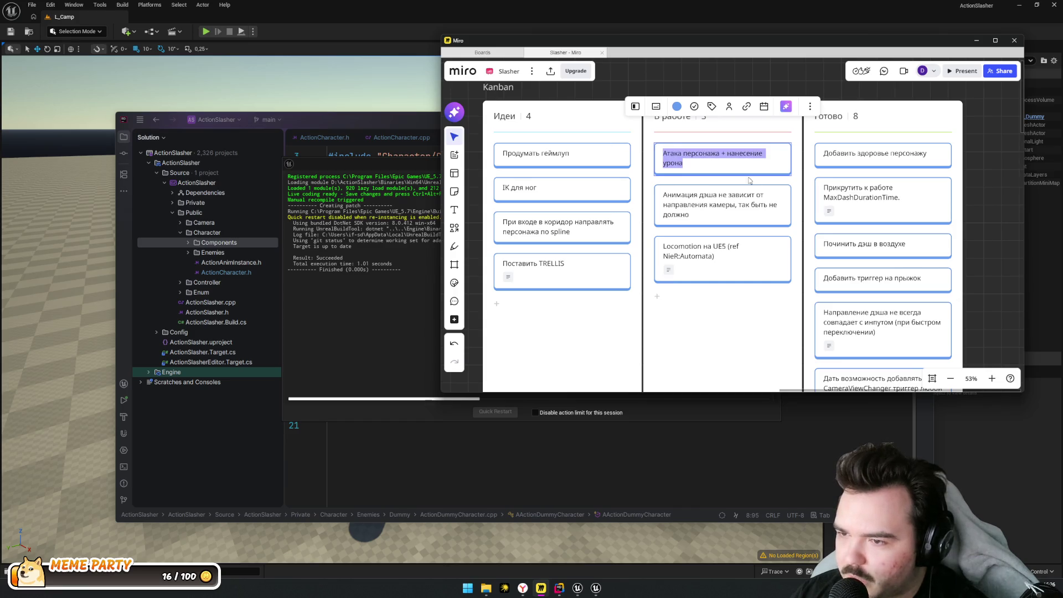
Move the dash animation card into the Идеи column and close the Miro window
{"action": "left_click", "coordinate": [715, 206]}
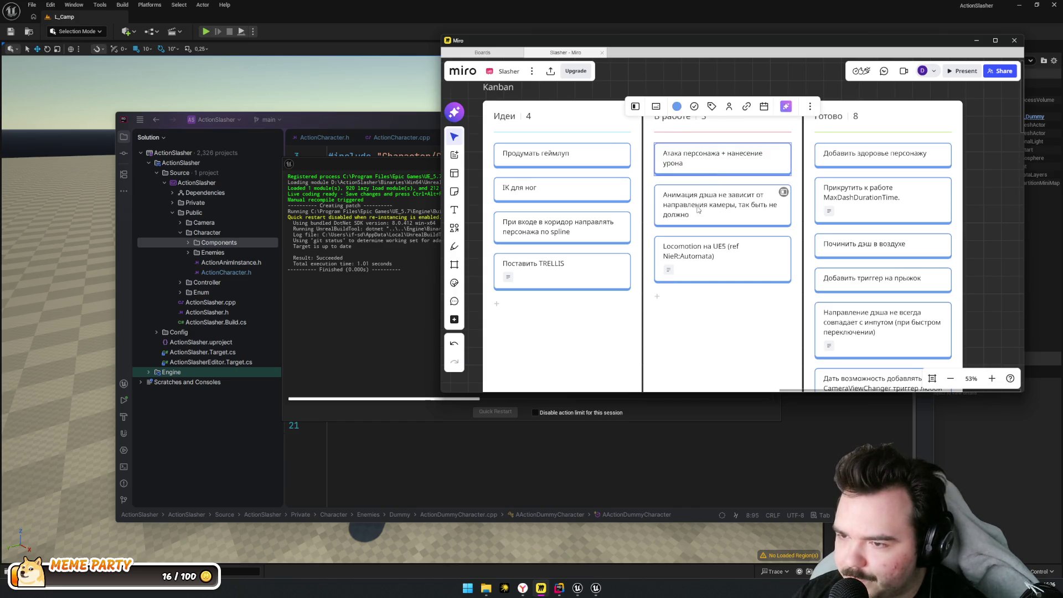
{"action": "mouse_move", "coordinate": [749, 225]}
{"action": "left_mouse_down"}
{"action": "mouse_move", "coordinate": [655, 202]}
{"action": "mouse_move", "coordinate": [720, 210]}
{"action": "left_mouse_up"}
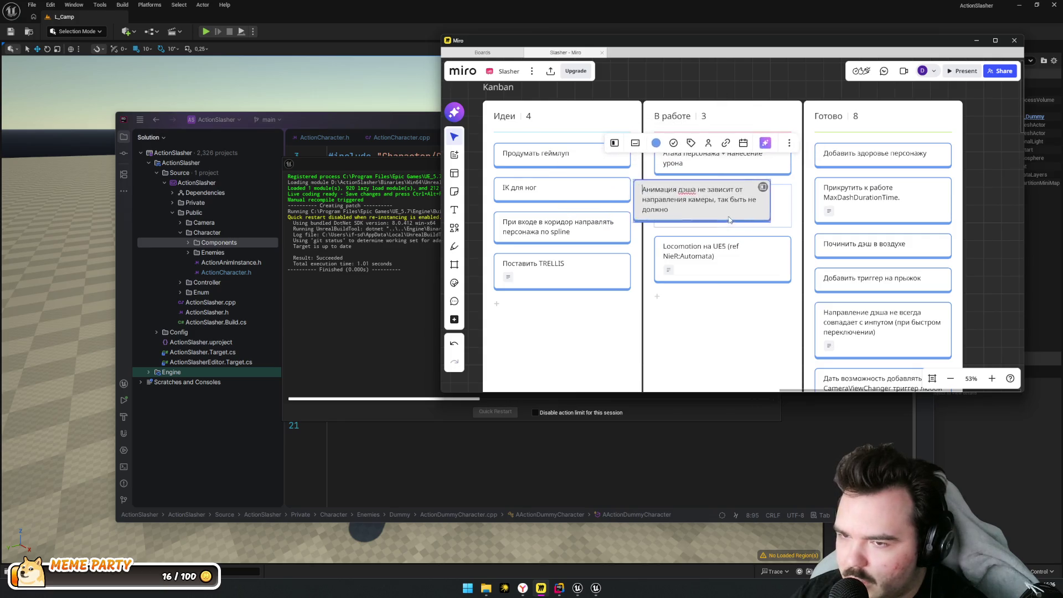
{"action": "double_click", "coordinate": [727, 217]}
{"action": "left_click", "coordinate": [758, 219]}
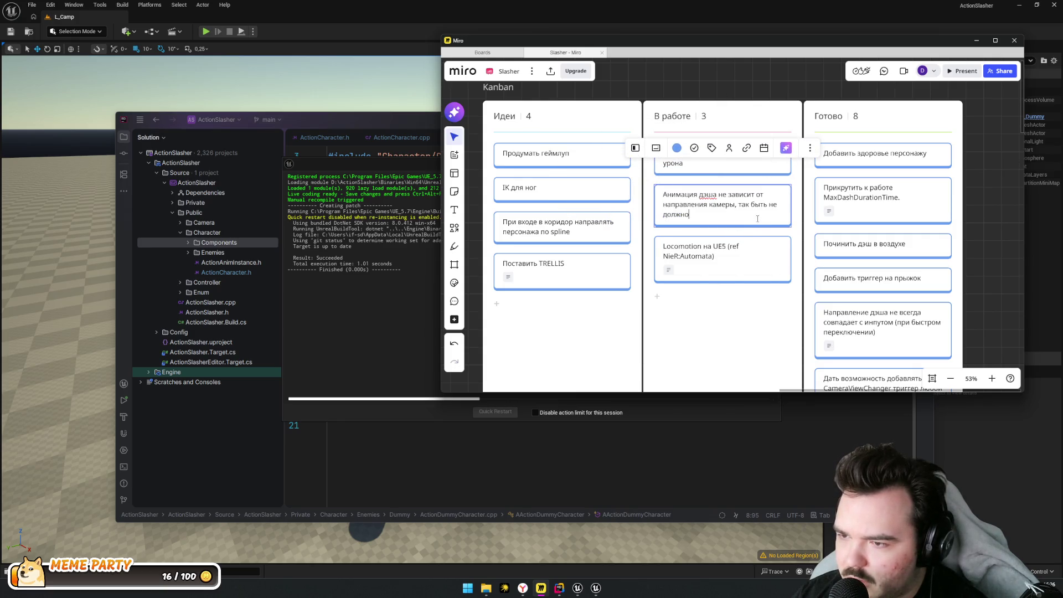
{"action": "left_click", "coordinate": [733, 242]}
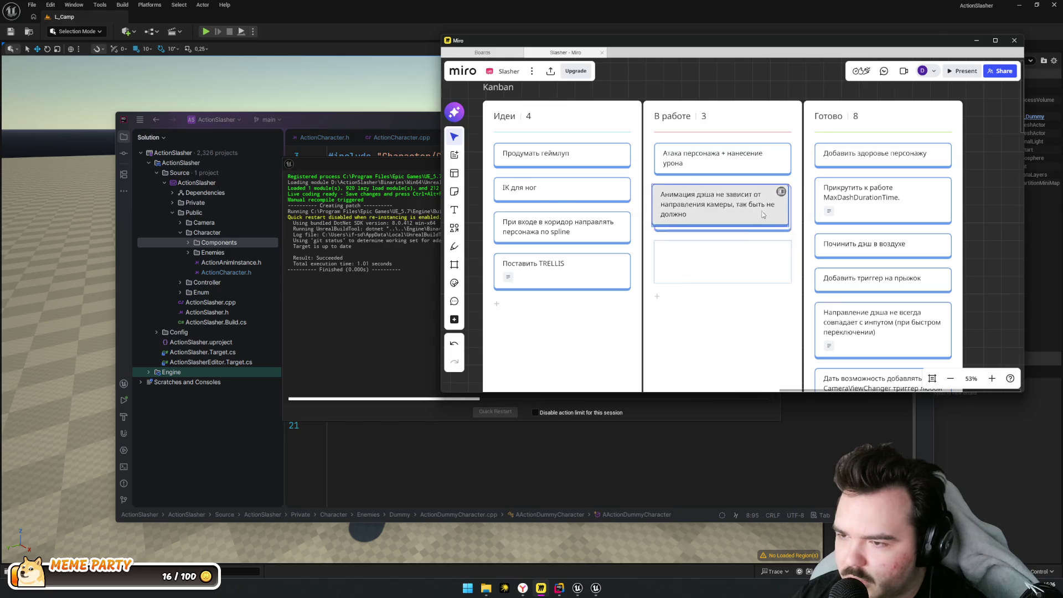
{"action": "left_click_drag", "start_coordinate": [747, 221], "coordinate": [629, 303]}
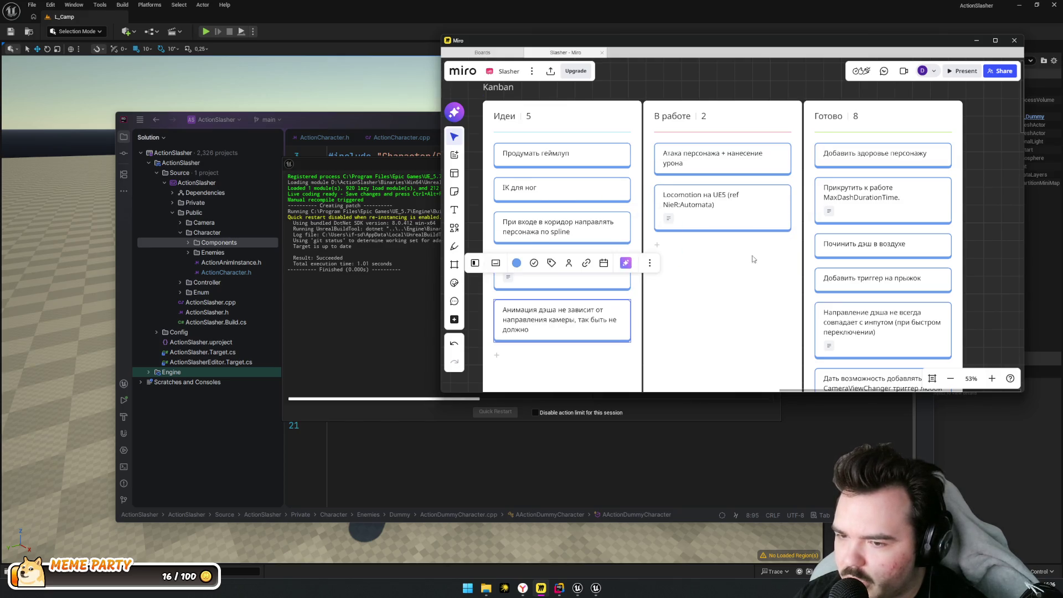
{"action": "left_click", "coordinate": [748, 159]}
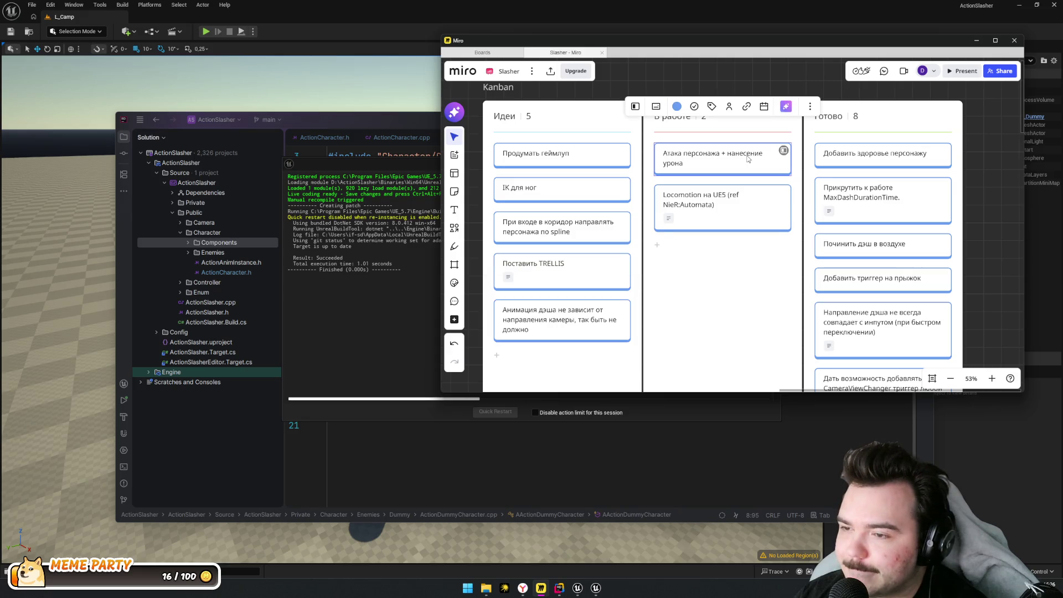
{"action": "left_click", "coordinate": [971, 178]}
{"action": "scroll", "coordinate": [931, 183], "scroll_direction": "down", "scroll_amount": 4}
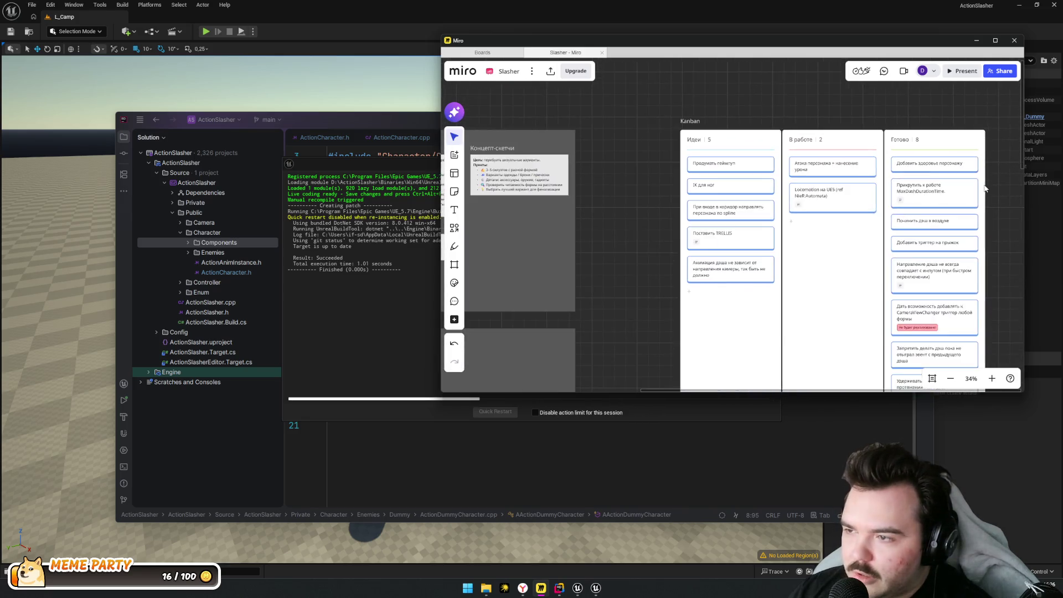
{"action": "scroll", "coordinate": [888, 158], "scroll_direction": "up", "scroll_amount": 3}
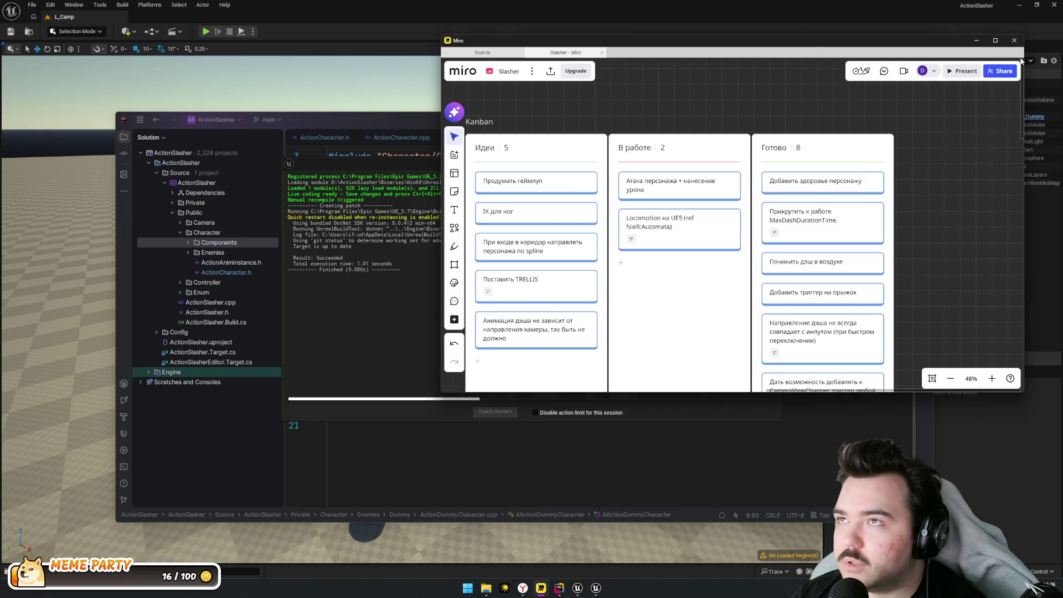
{"action": "left_click", "coordinate": [1015, 40]}
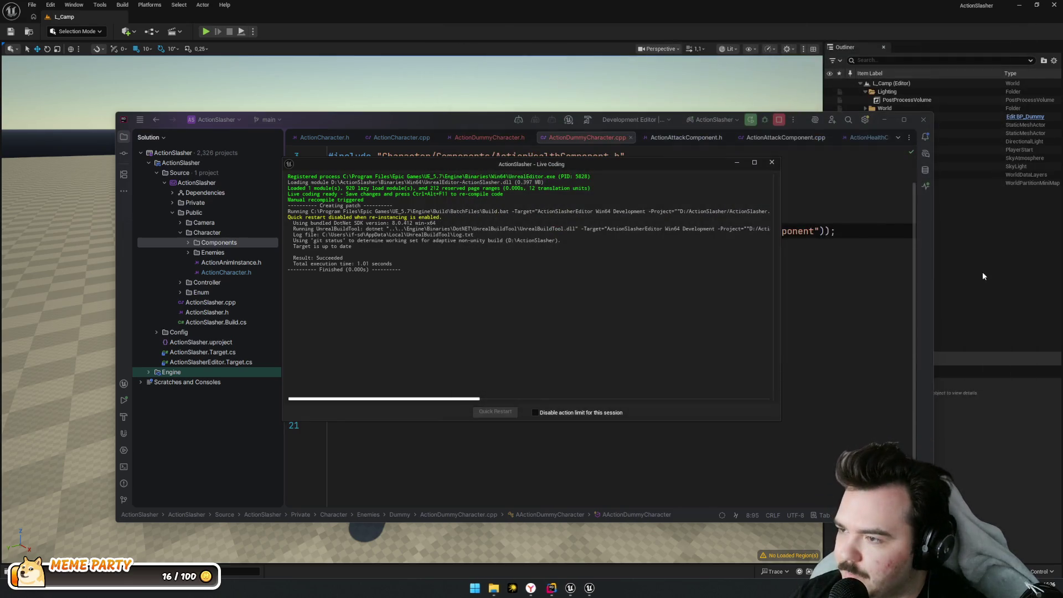
Close the Live Coding log and launch Fork from Start search to view local changes
{"action": "left_click", "coordinate": [773, 162]}
{"action": "key", "text": "Up"}
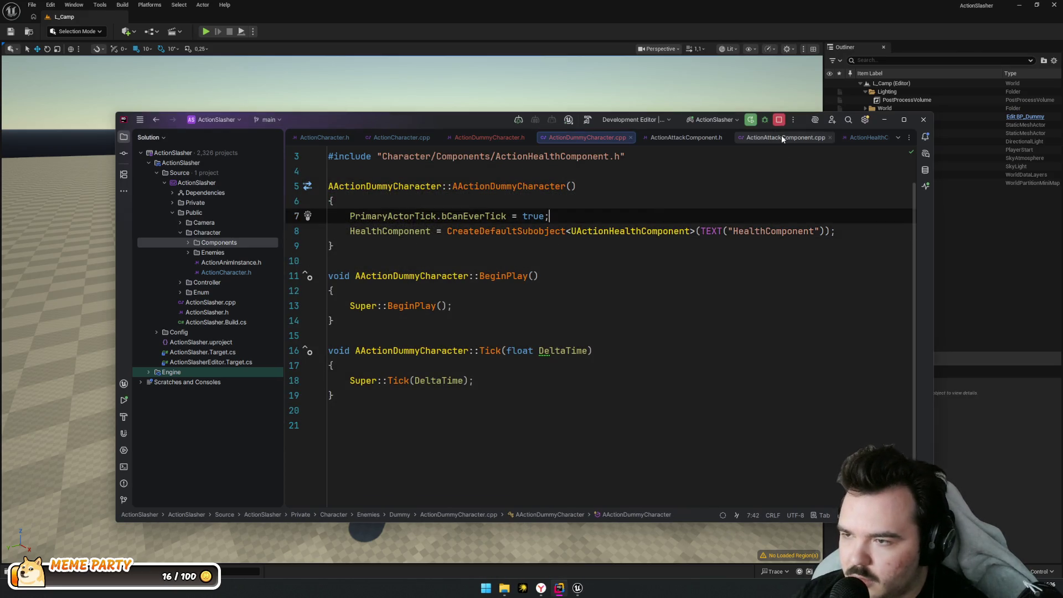
{"action": "key", "text": "super"}
{"action": "type", "text": "fork"}
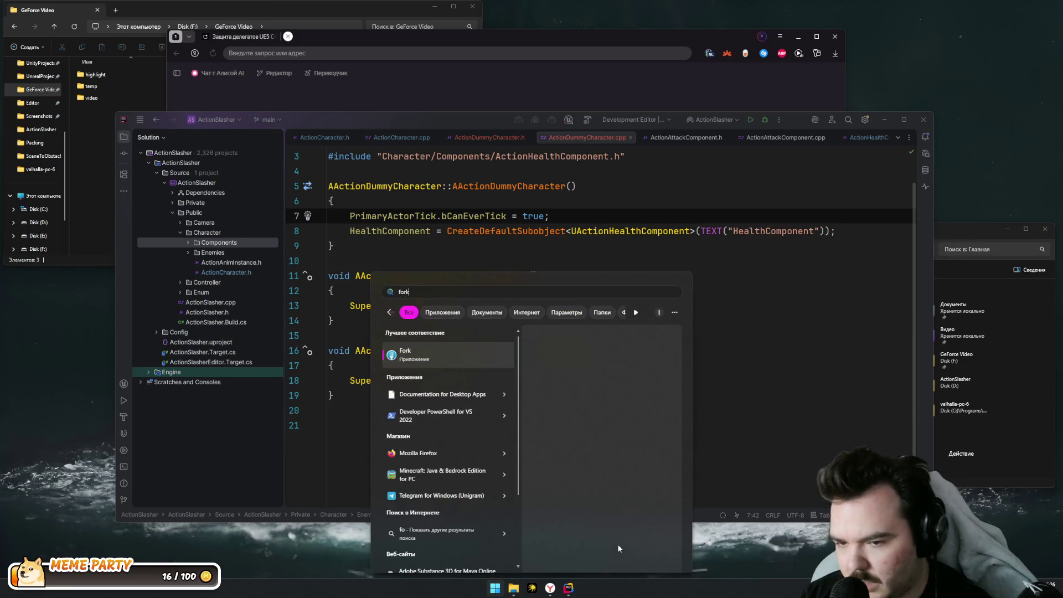
{"action": "key", "text": "Return"}
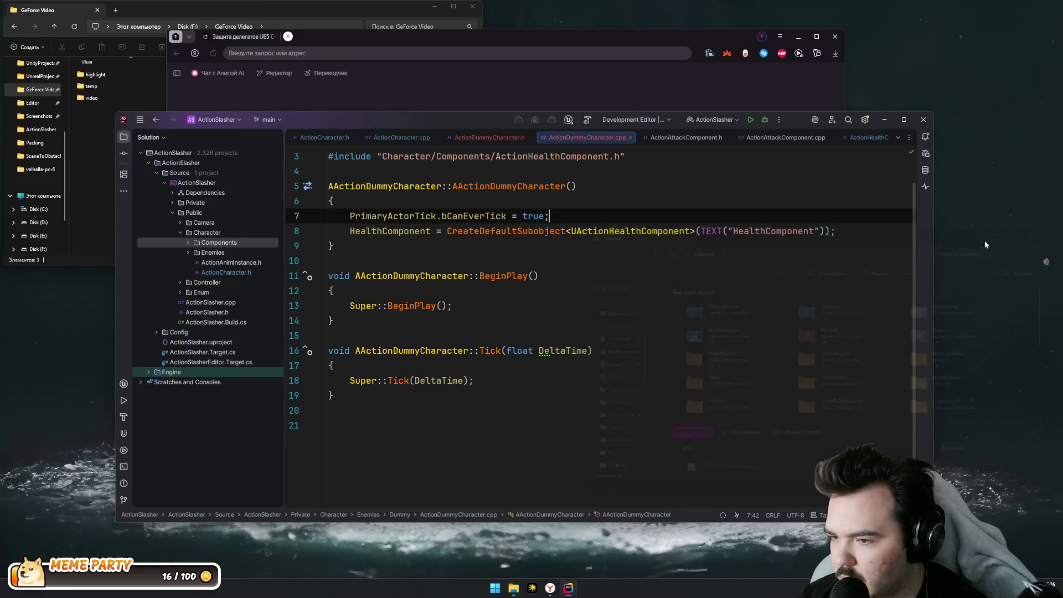
{"action": "left_click", "coordinate": [831, 44]}
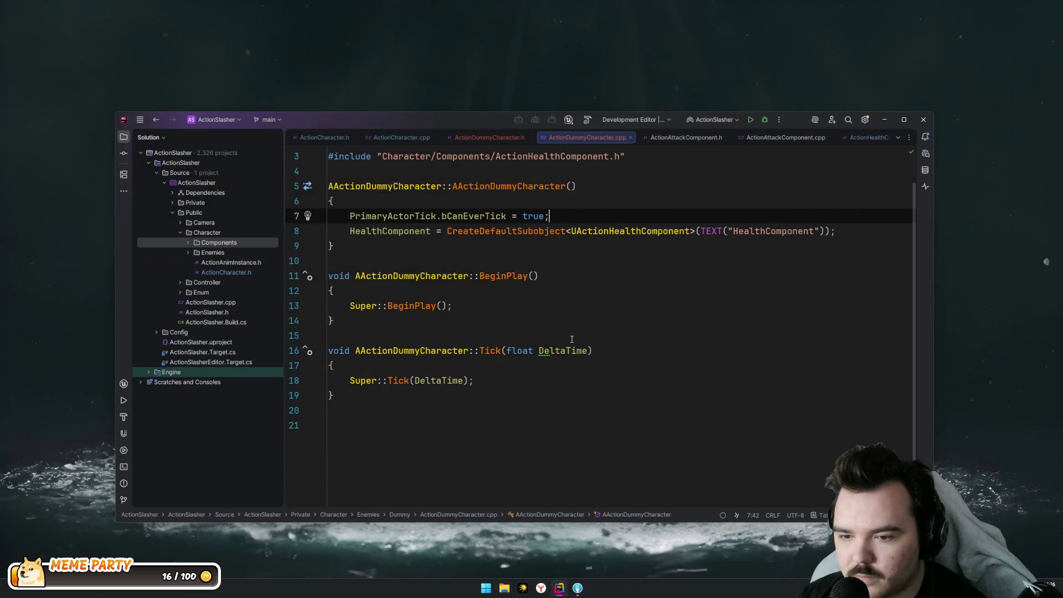
{"action": "left_click", "coordinate": [263, 167]}
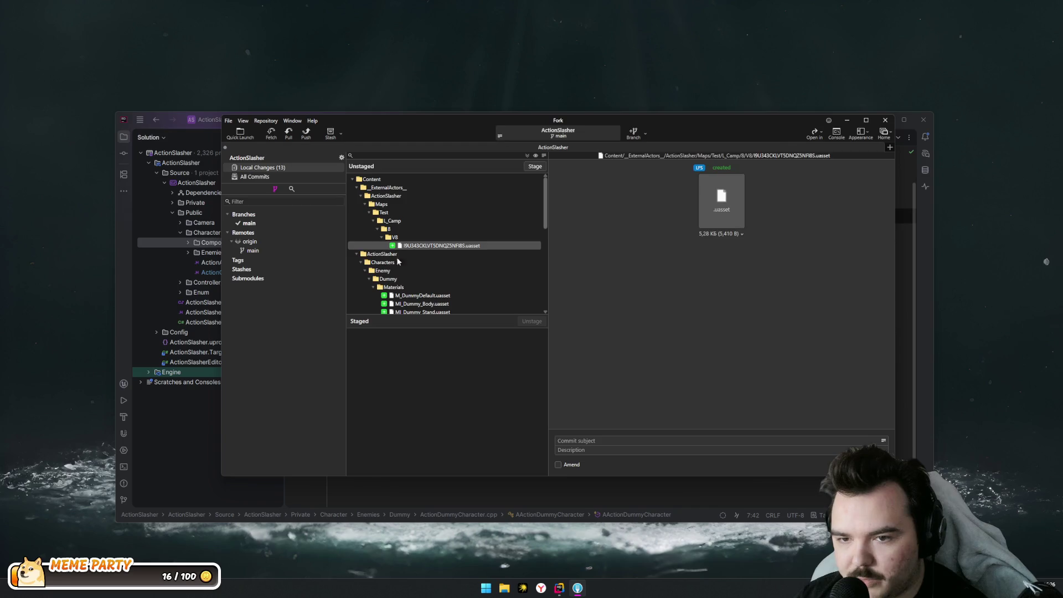
Stage the four Dummy assets and ActionDummyCharacter .cpp/.h, and commit them as "Added Dummy"
{"action": "scroll", "coordinate": [516, 253], "scroll_direction": "down", "scroll_amount": 2}
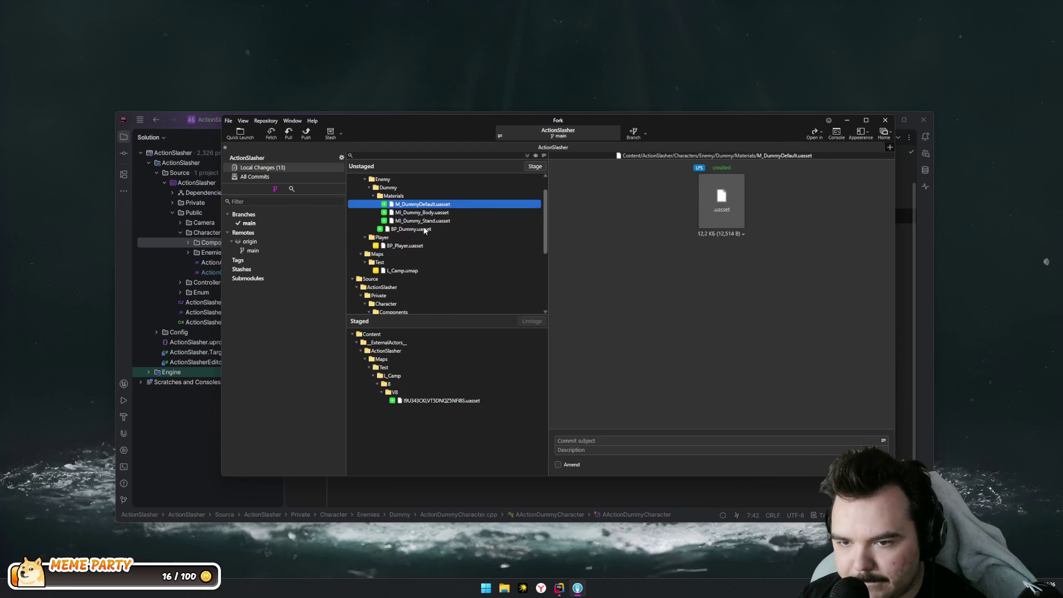
{"action": "key", "text": "shift+Down"}
{"action": "key", "text": "shift+Down"}
{"action": "key", "text": "shift+Down"}
{"action": "left_click", "coordinate": [535, 167]}
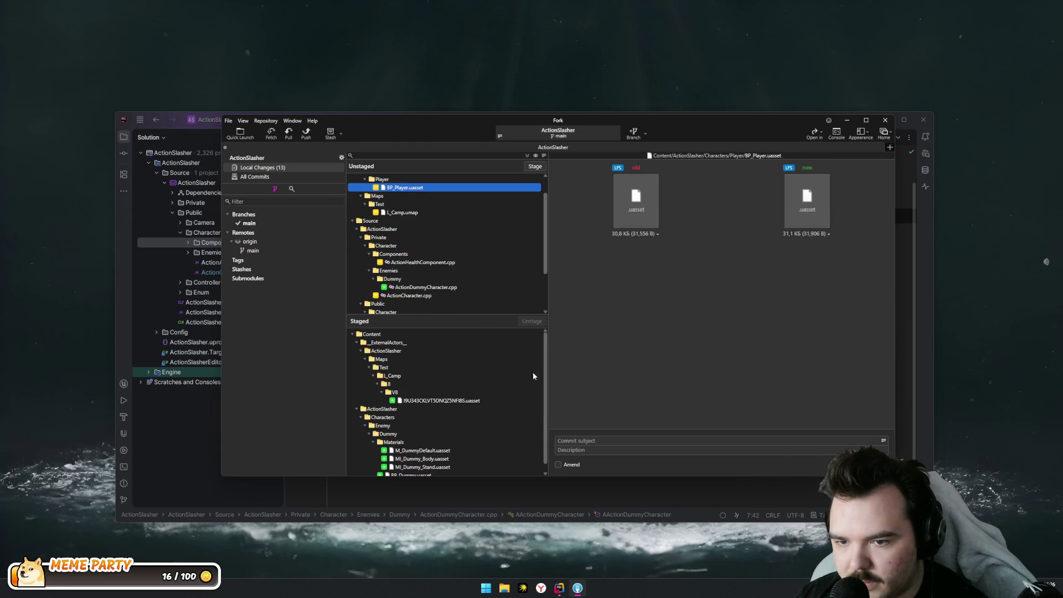
{"action": "left_click", "coordinate": [441, 236]}
{"action": "left_click", "coordinate": [535, 166]}
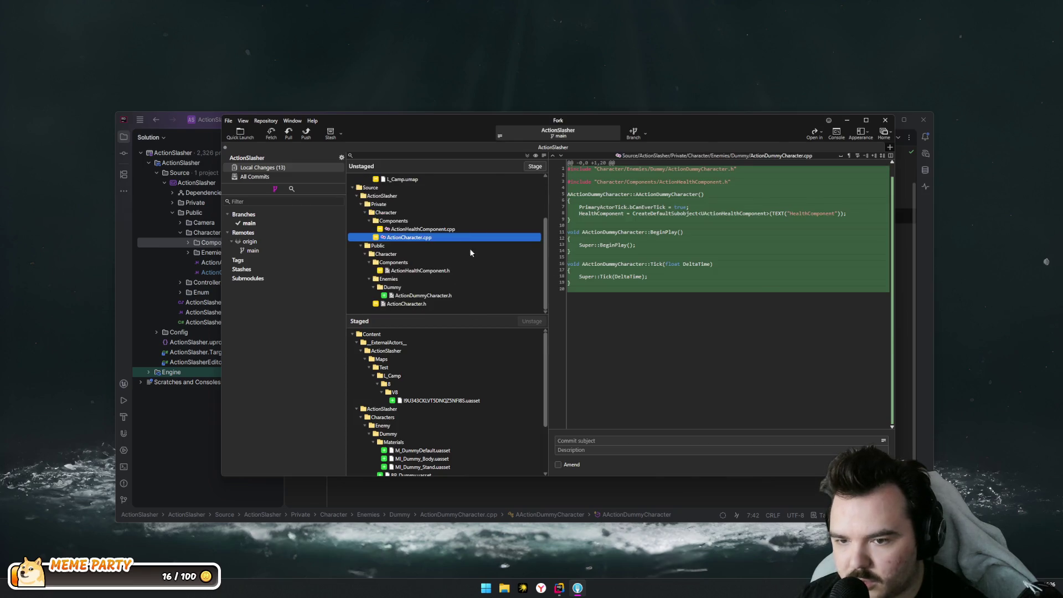
{"action": "left_click", "coordinate": [436, 297]}
{"action": "left_click", "coordinate": [544, 169]}
{"action": "left_click", "coordinate": [609, 440]}
{"action": "type", "text": "Added Dummy"}
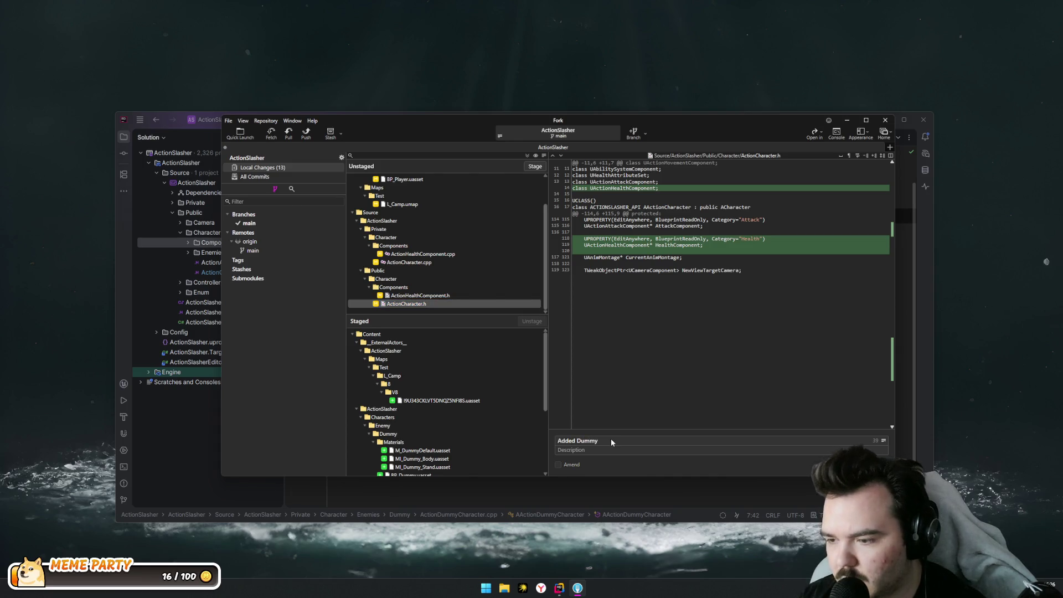
{"action": "key", "text": "ctrl+Return"}
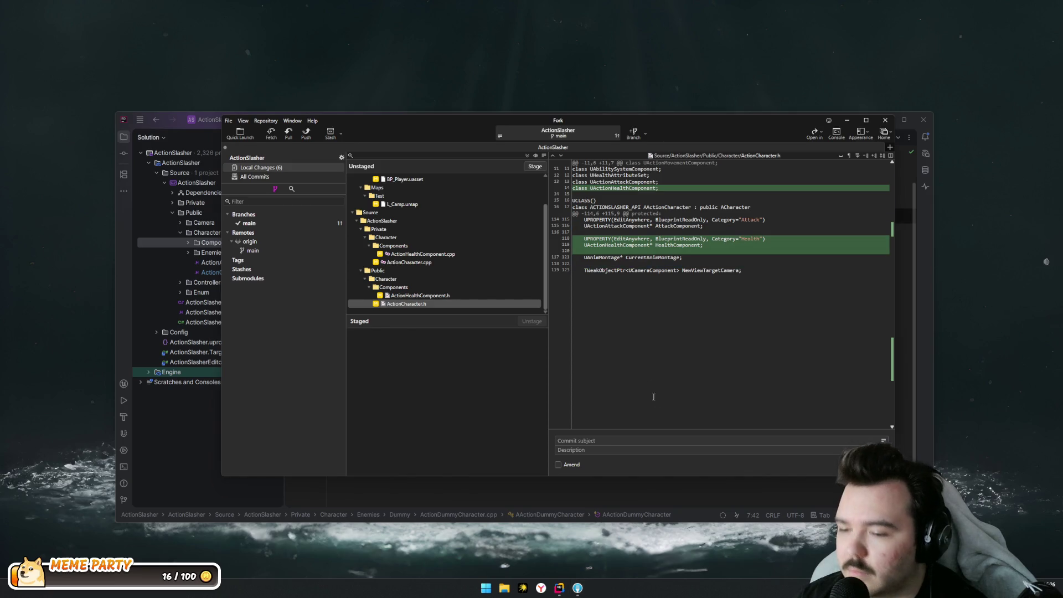
Stage the ActionHealthComponent and ActionCharacter sources and commit them as "Added health component"
{"action": "left_click", "coordinate": [422, 254]}
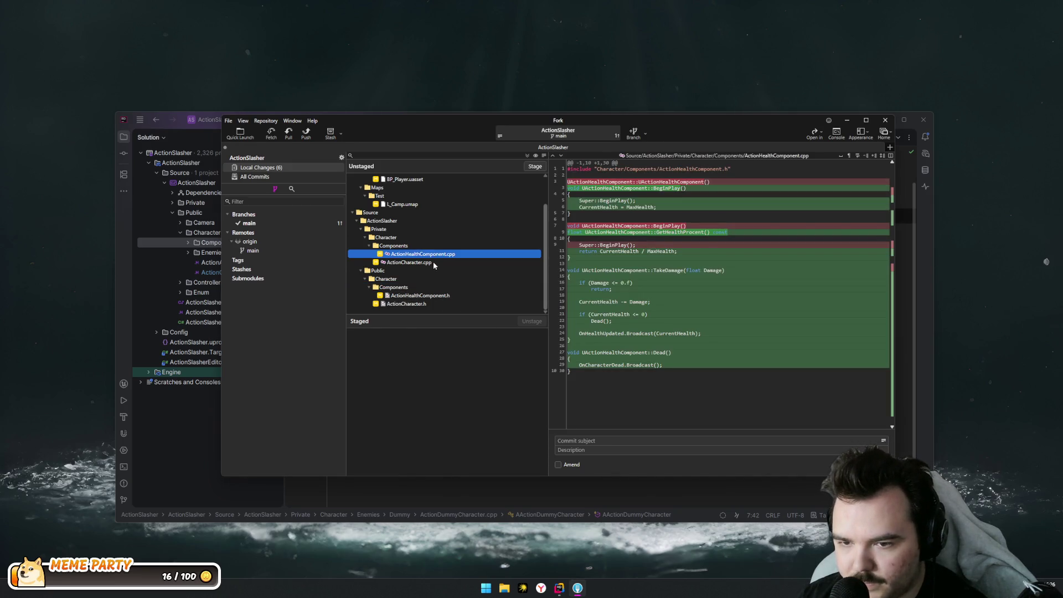
{"action": "left_click", "coordinate": [421, 263], "text": "ctrl"}
{"action": "left_click", "coordinate": [421, 296], "text": "ctrl"}
{"action": "left_click", "coordinate": [410, 304], "text": "ctrl"}
{"action": "left_click", "coordinate": [534, 167]}
{"action": "left_click", "coordinate": [441, 238]}
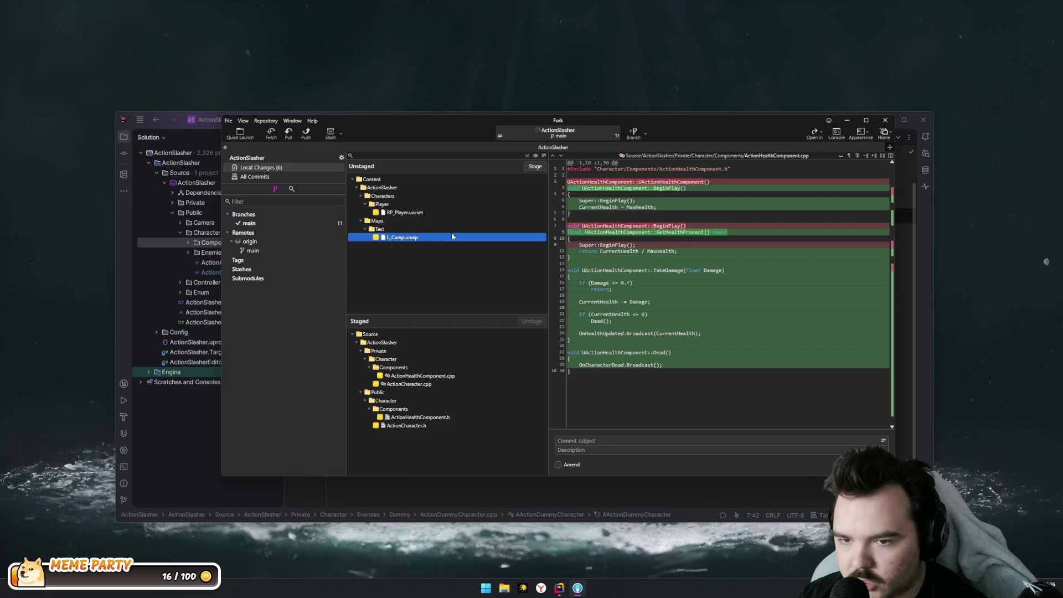
{"action": "left_click", "coordinate": [597, 441]}
{"action": "type", "text": "Added health component"}
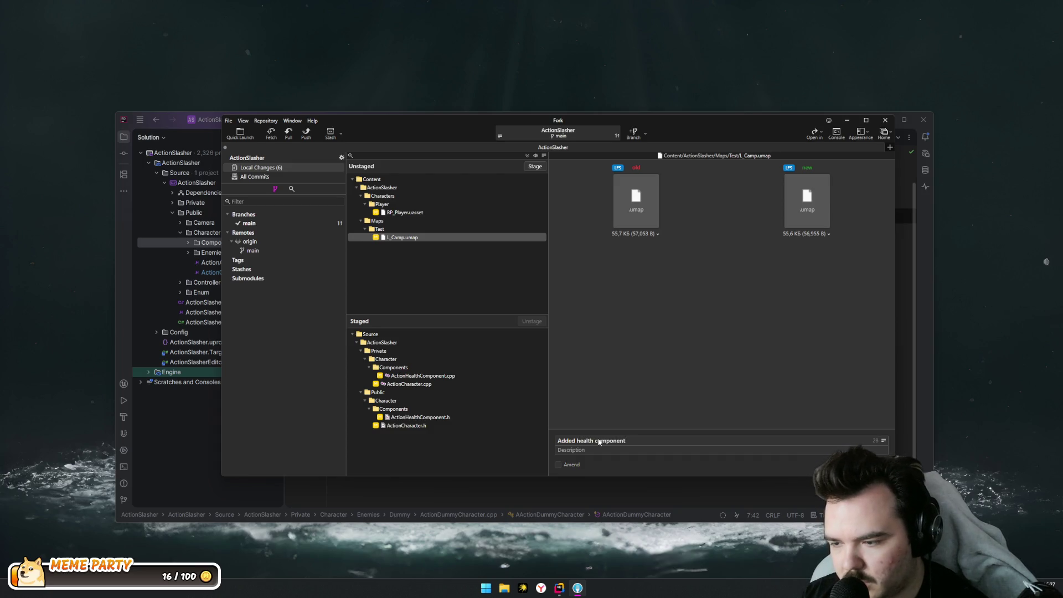
{"action": "key", "text": "ctrl+Return"}
{"action": "left_click", "coordinate": [408, 214]}
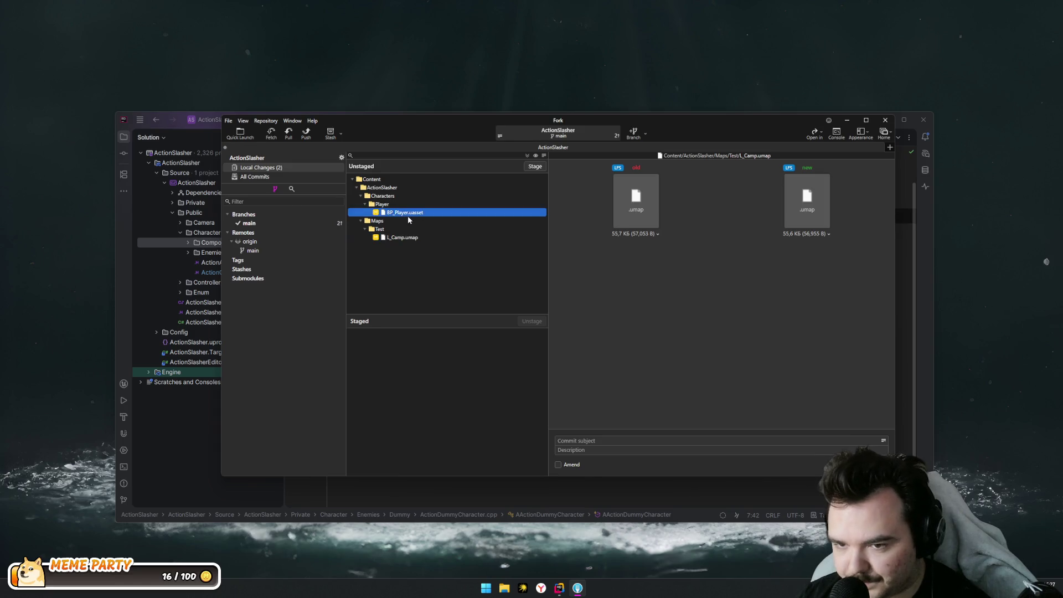
Stage BP_Player.uasset and L_Camp.umap and commit them as "Updated map"
{"action": "left_click", "coordinate": [383, 238], "text": "ctrl"}
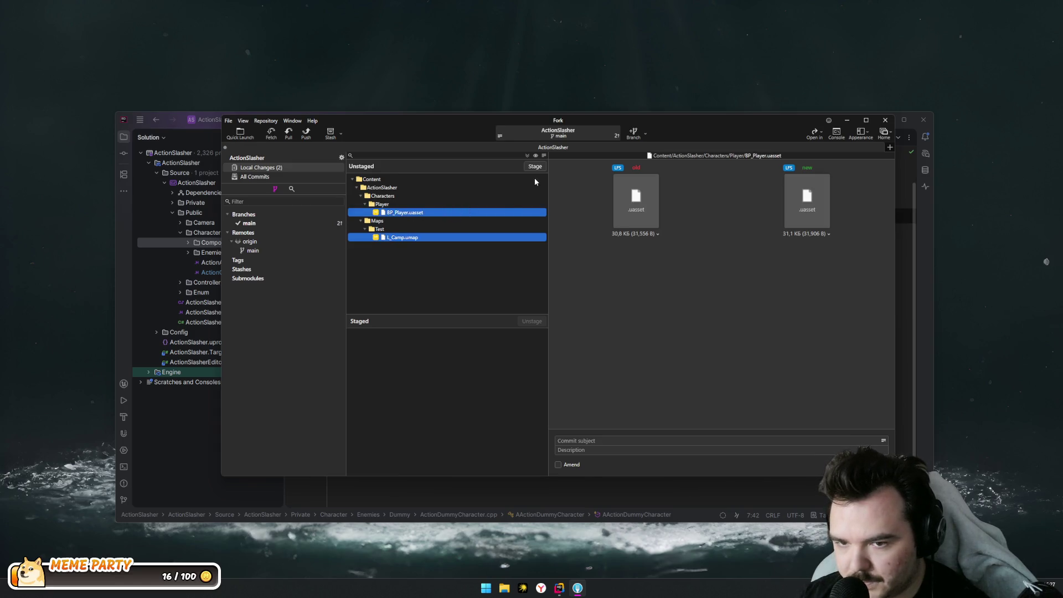
{"action": "left_click", "coordinate": [535, 167]}
{"action": "type", "text": "Updated m"}
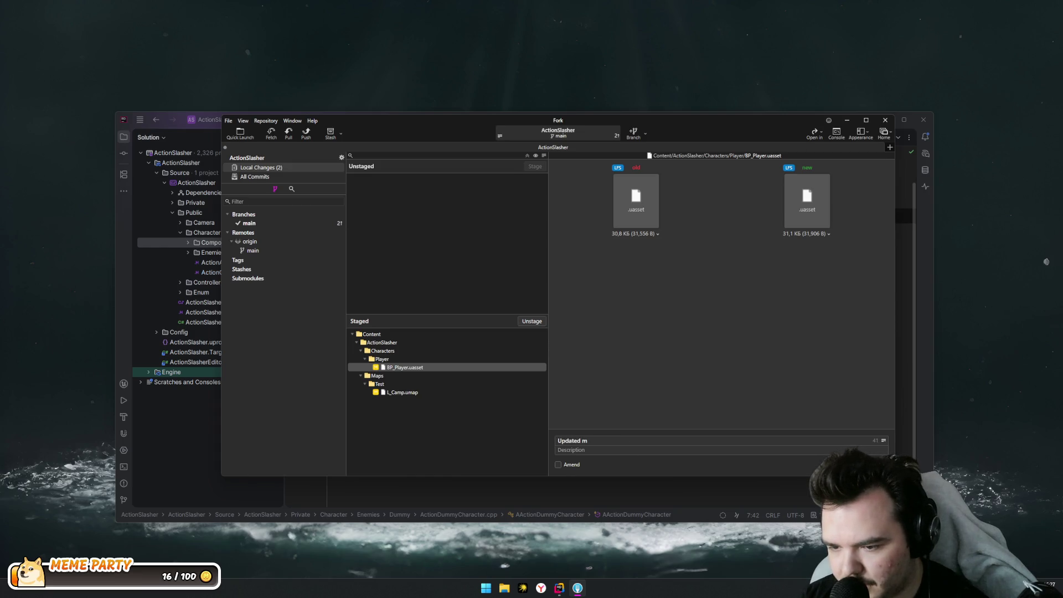
{"action": "key", "text": "ctrl+Return"}
Push main to origin and close the Rider editor behind Fork
{"action": "left_click", "coordinate": [311, 135]}
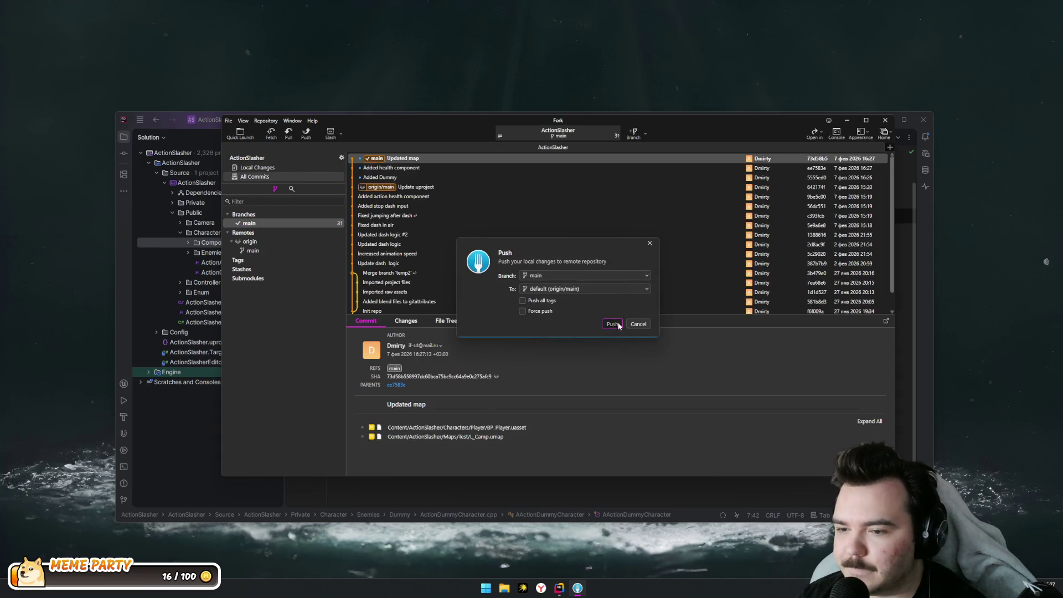
{"action": "left_click", "coordinate": [612, 324]}
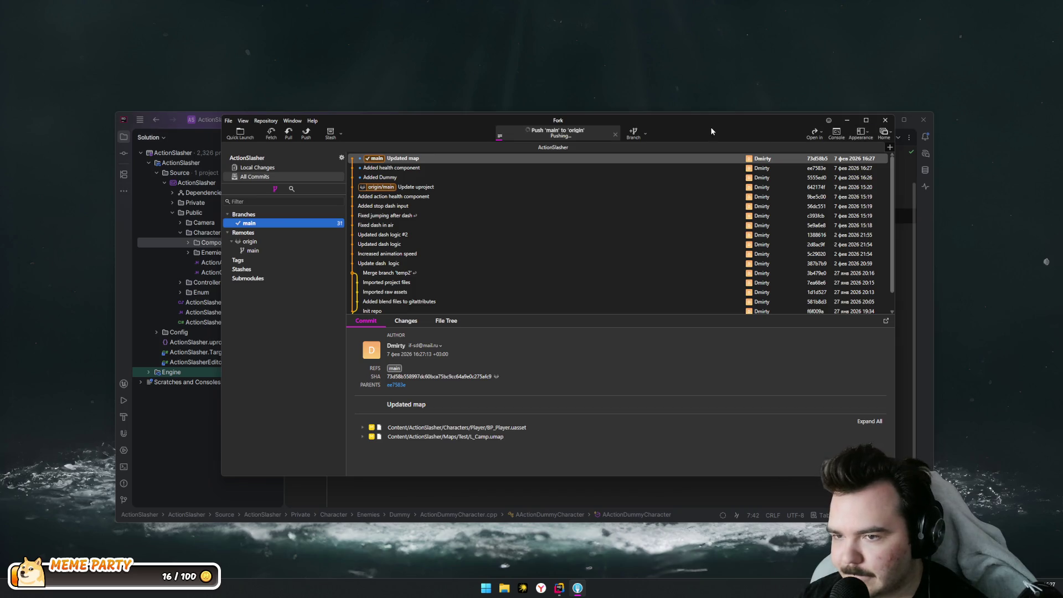
{"action": "mouse_move", "coordinate": [783, 124]}
{"action": "left_mouse_down"}
{"action": "mouse_move", "coordinate": [774, 191]}
{"action": "mouse_move", "coordinate": [796, 90]}
{"action": "left_mouse_up"}
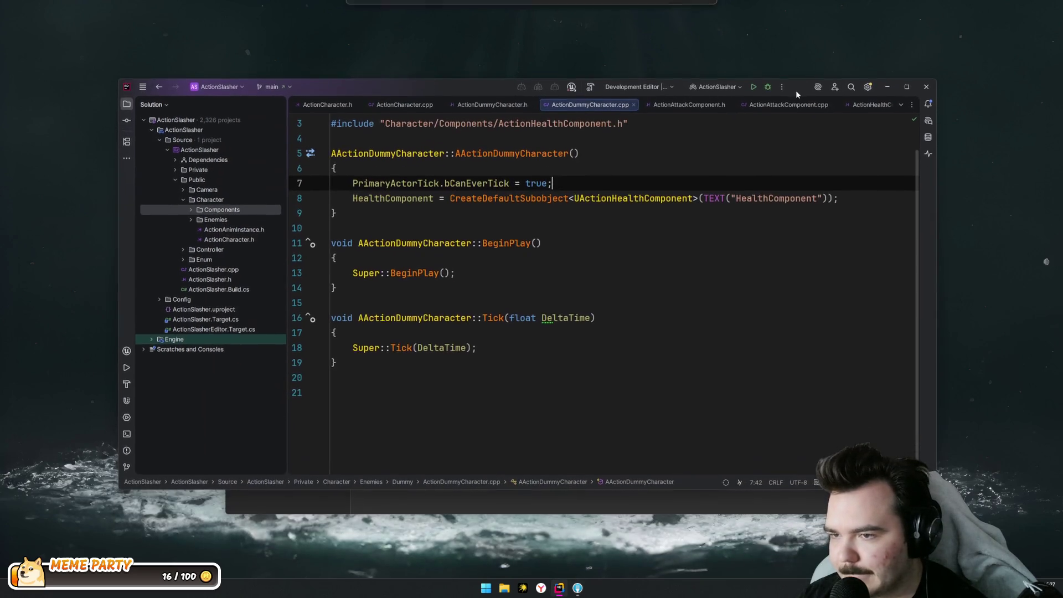
{"action": "left_click", "coordinate": [926, 88]}
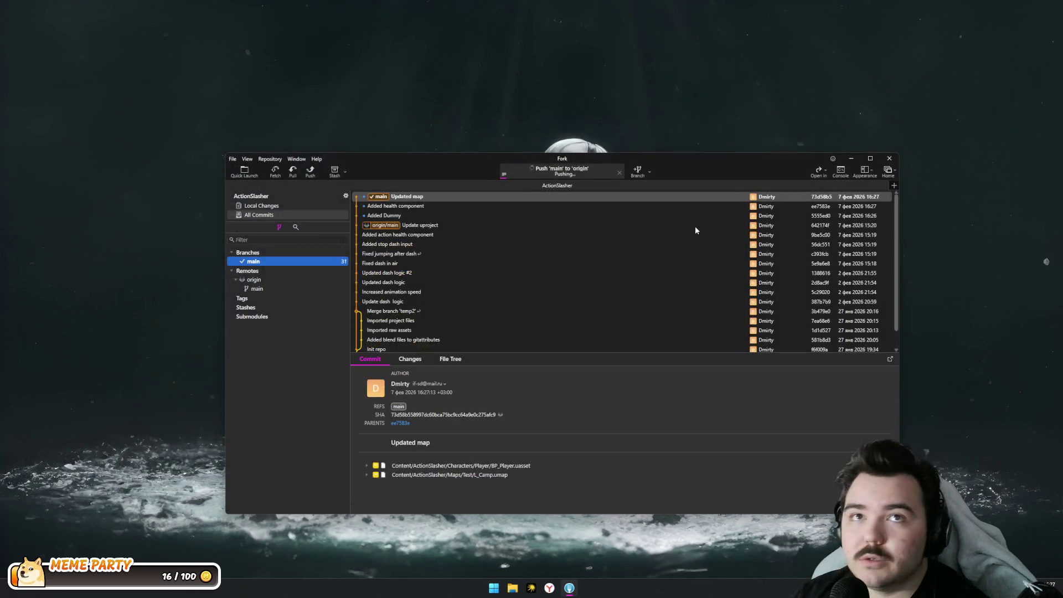
{"action": "left_click_drag", "start_coordinate": [764, 148], "coordinate": [747, 146]}
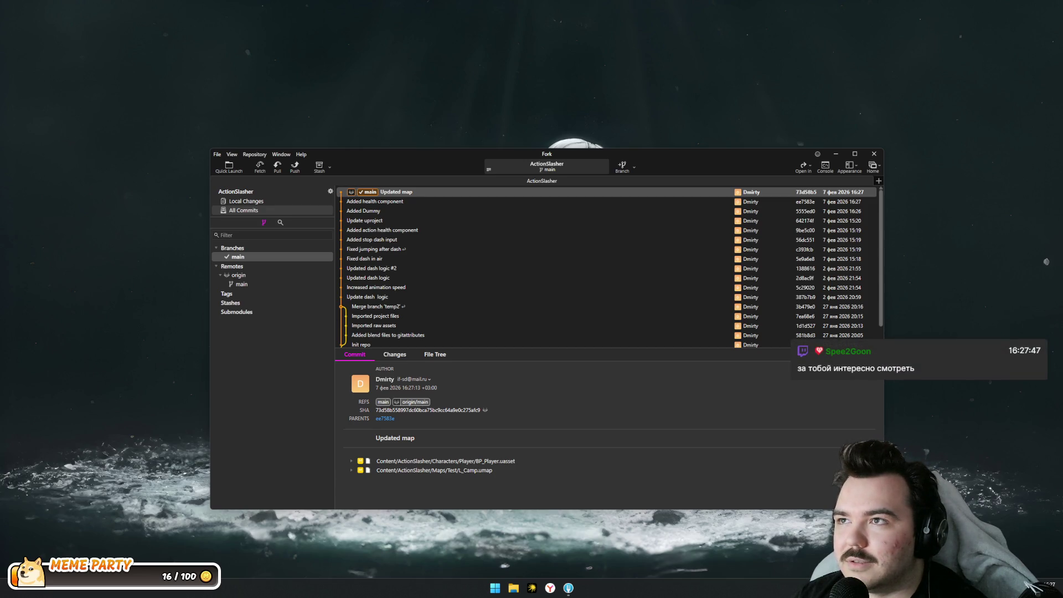
Wait for the push to complete so origin/main matches main, then close Fork
{"action": "left_click_drag", "start_coordinate": [674, 154], "coordinate": [674, 168]}
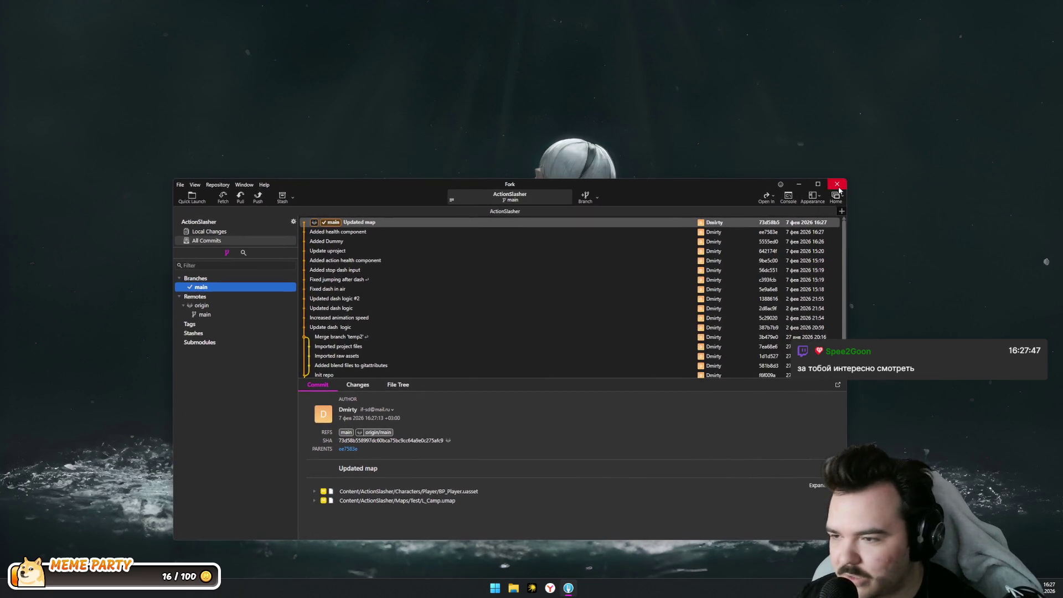
{"action": "left_click", "coordinate": [837, 186]}
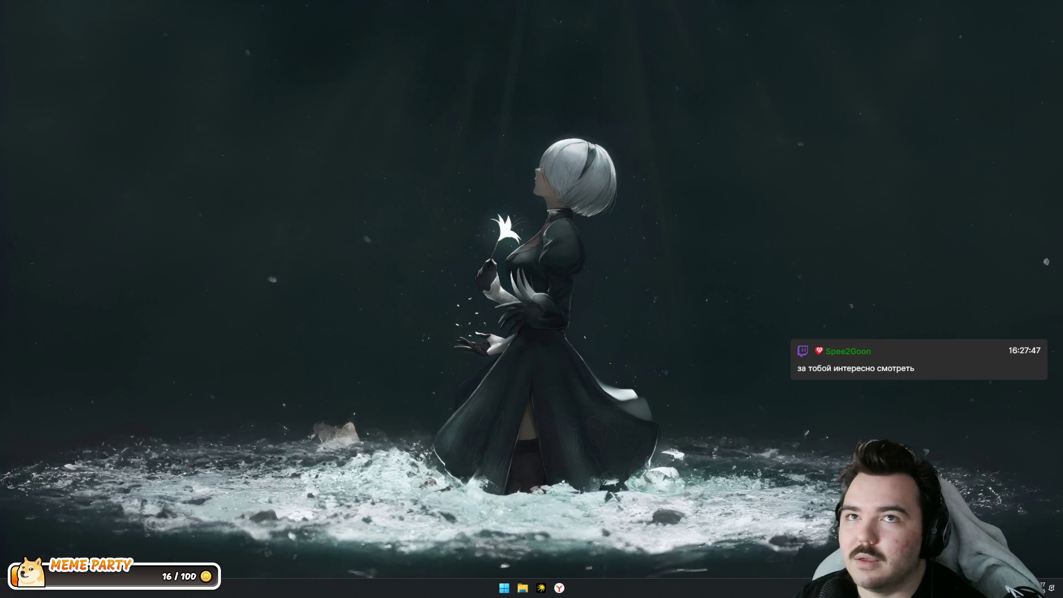
Switch to Yandex Browser's Twitch stream and maximize the window
{"action": "key", "text": "alt+Tab"}
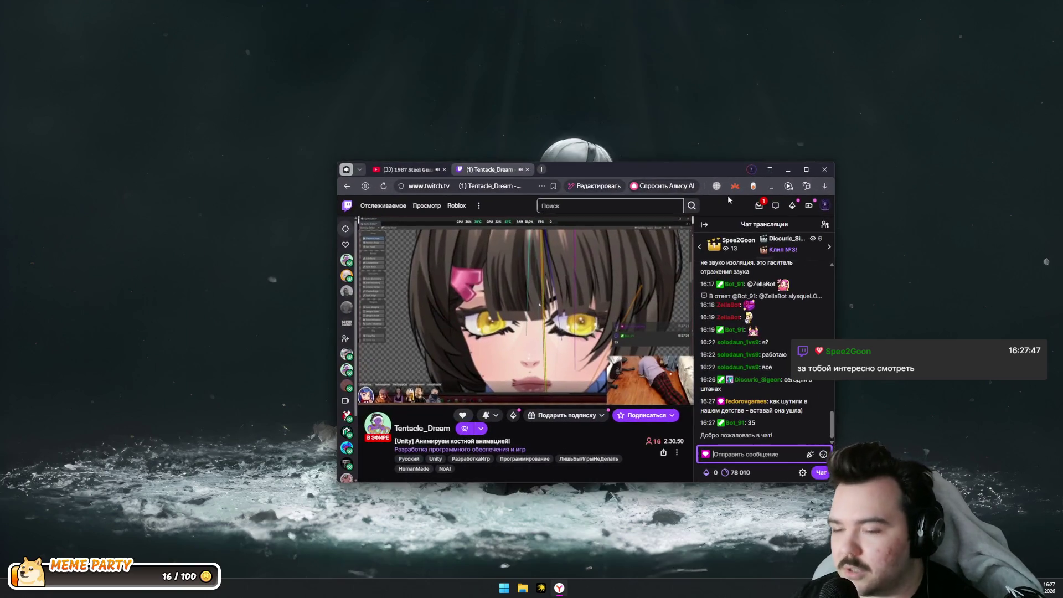
{"action": "double_click", "coordinate": [693, 169]}
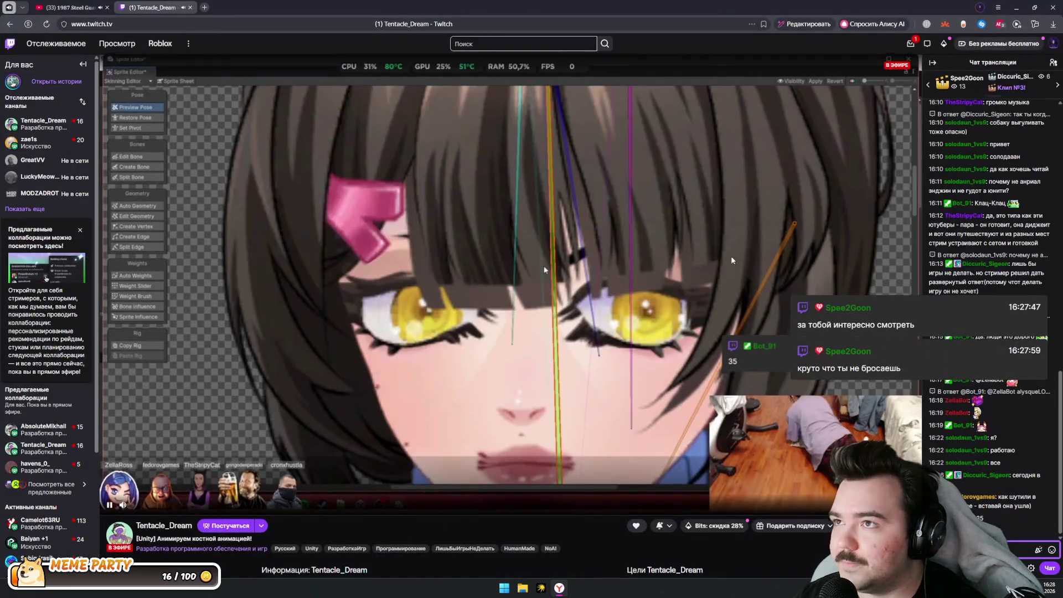